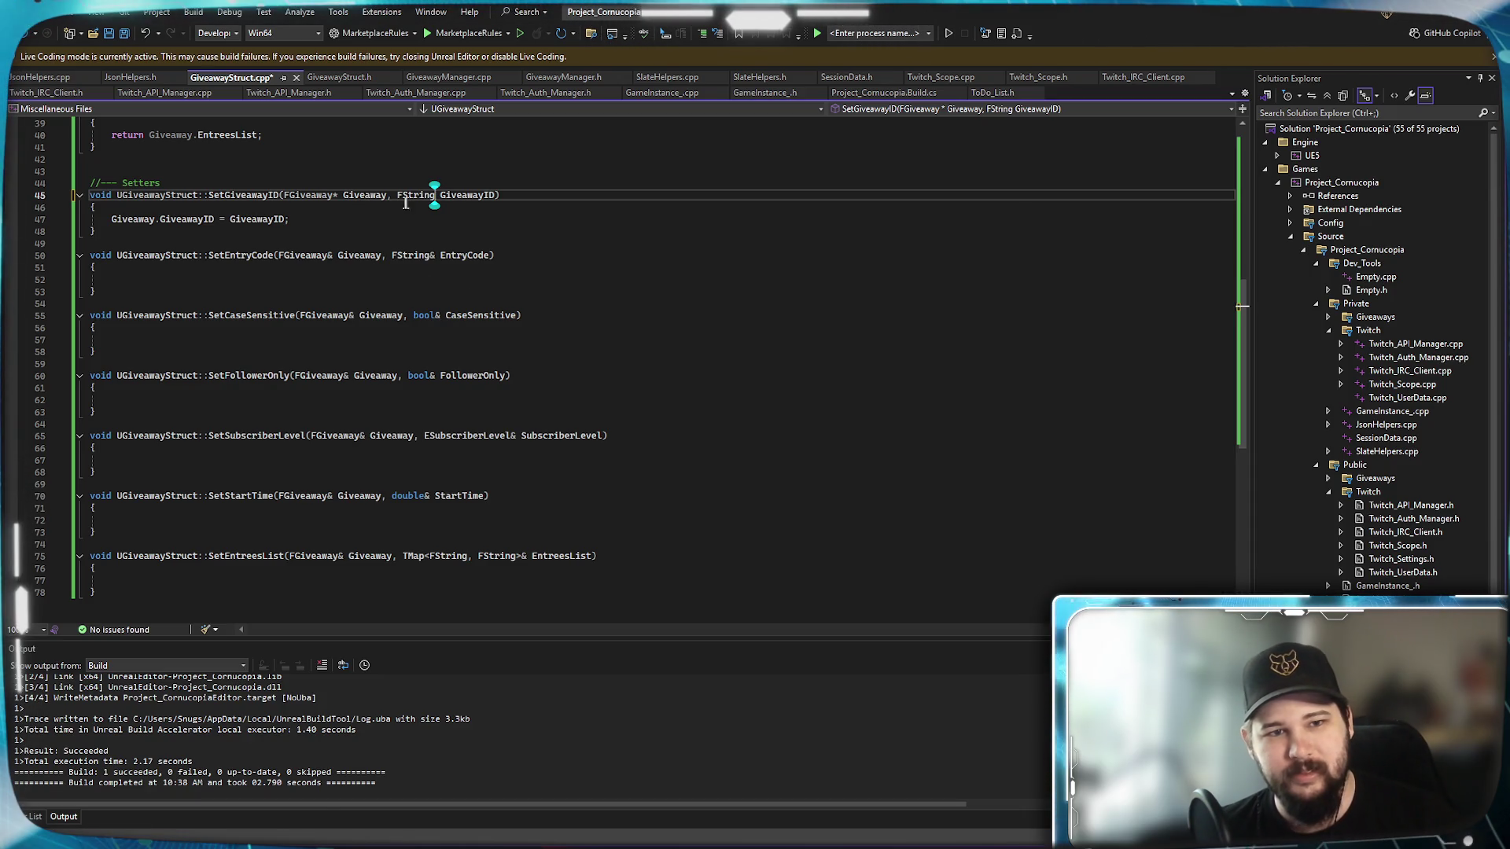
Change SetGiveawayID to pointer parameters: add * on .cpp line 45 and edit the line-80 header declaration.
mouse_move(434, 196)
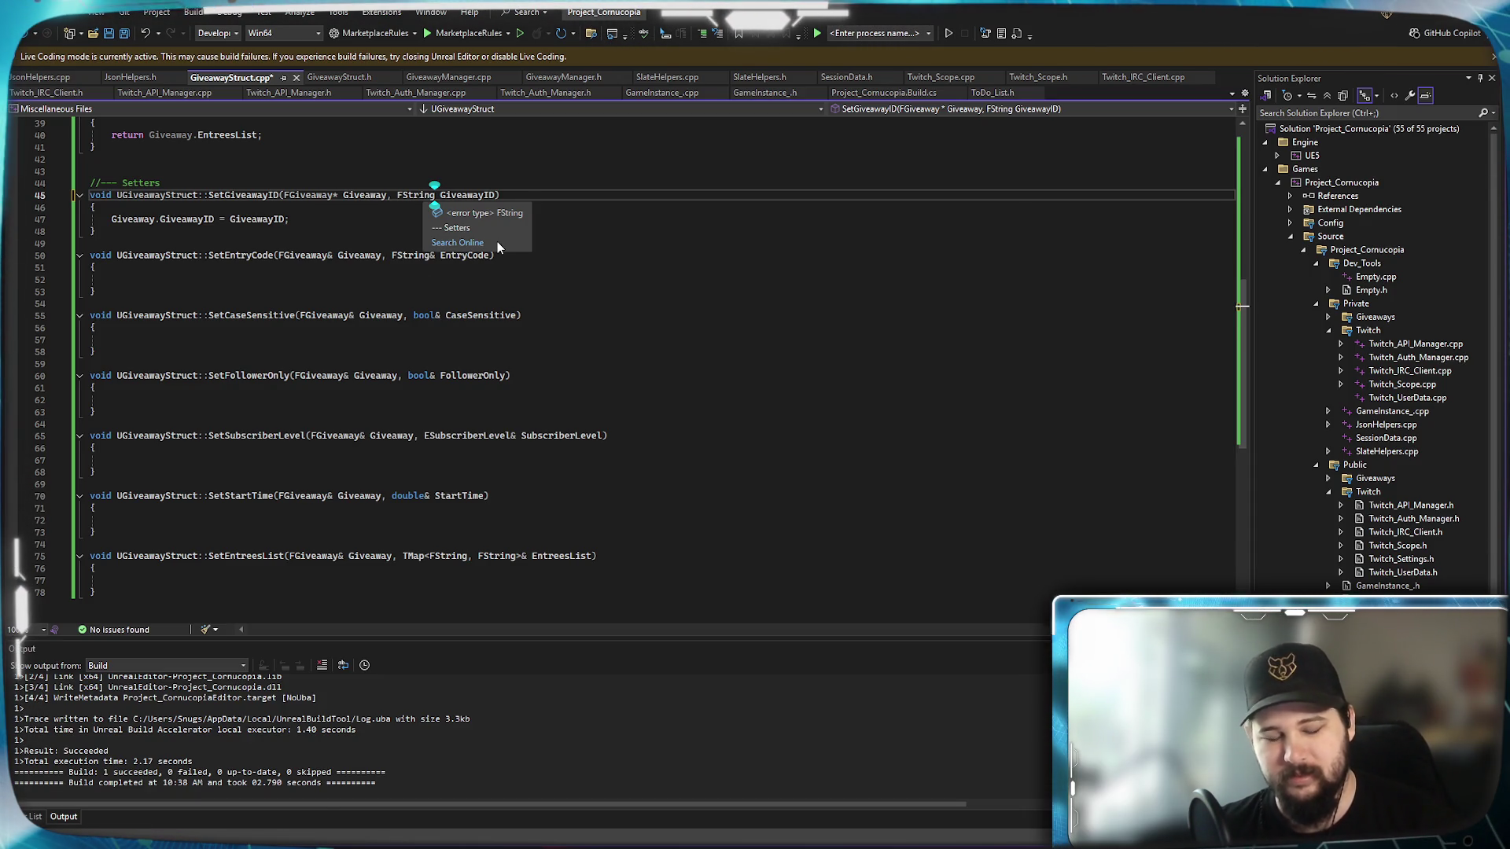
text(*)
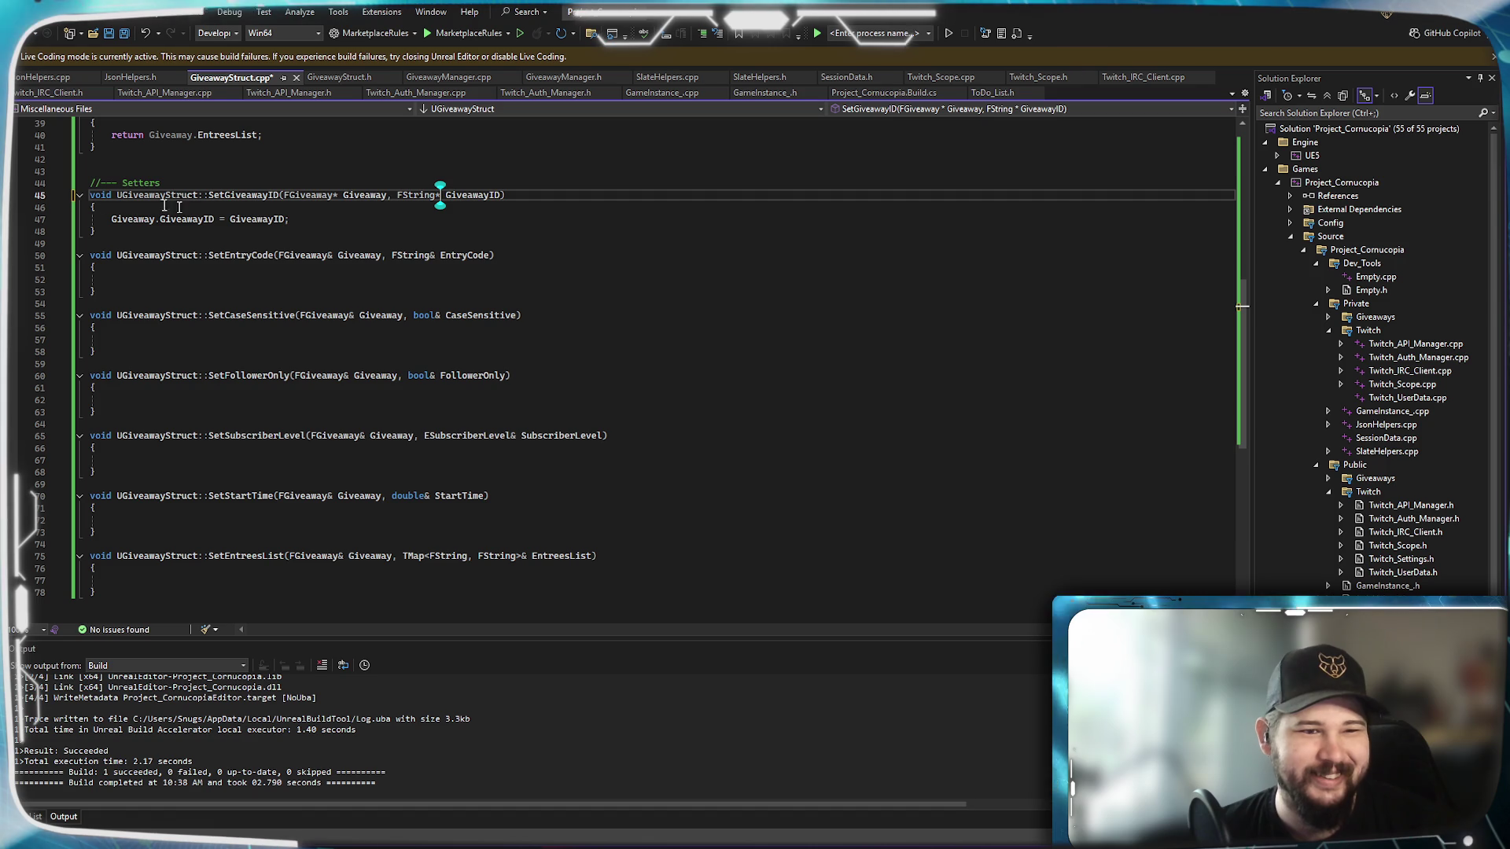
click(338, 77)
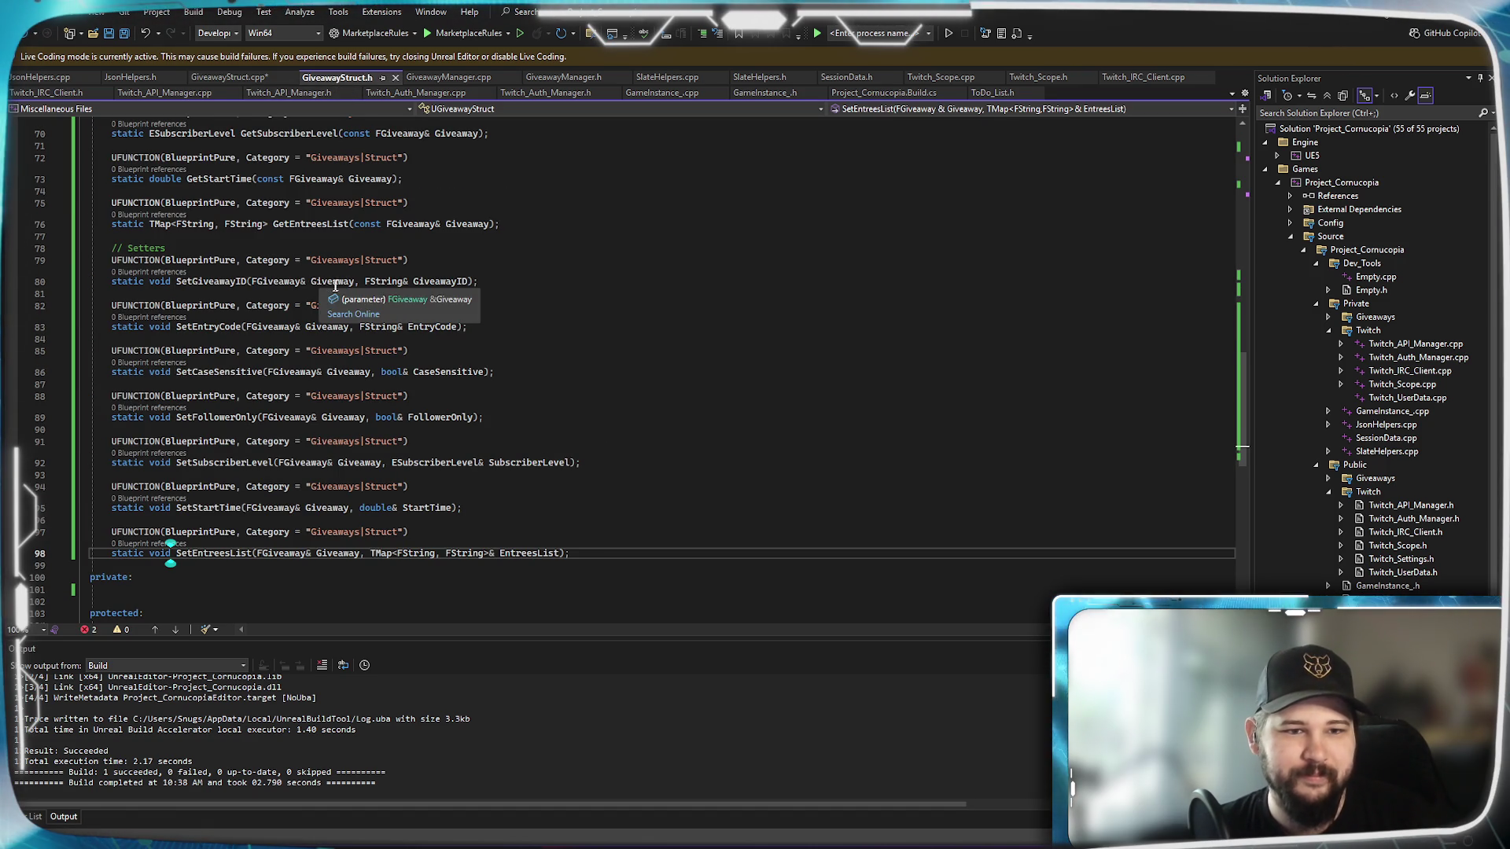
click(305, 282)
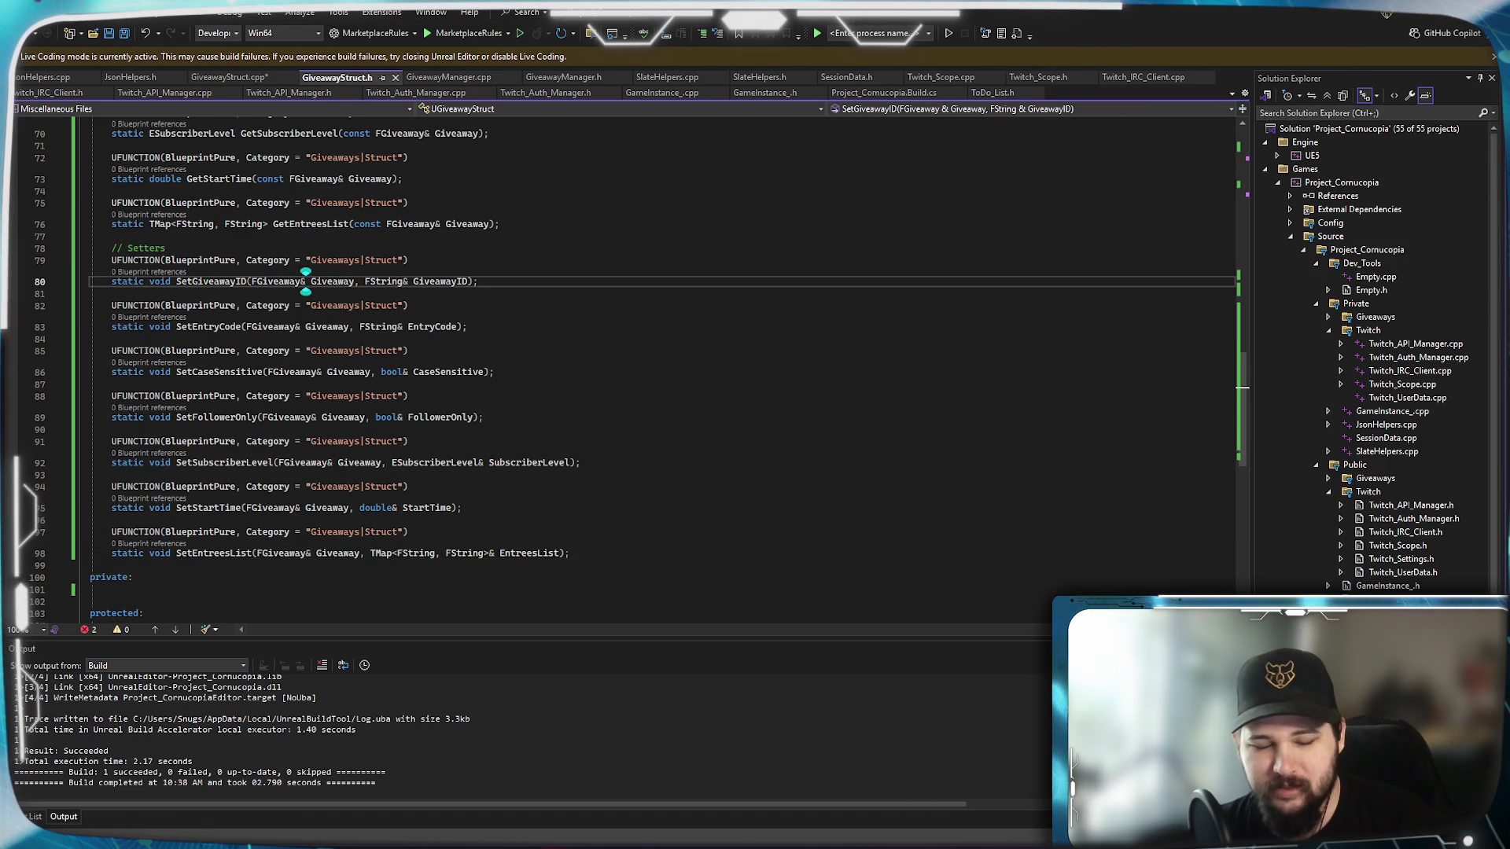
key(BackSpace)
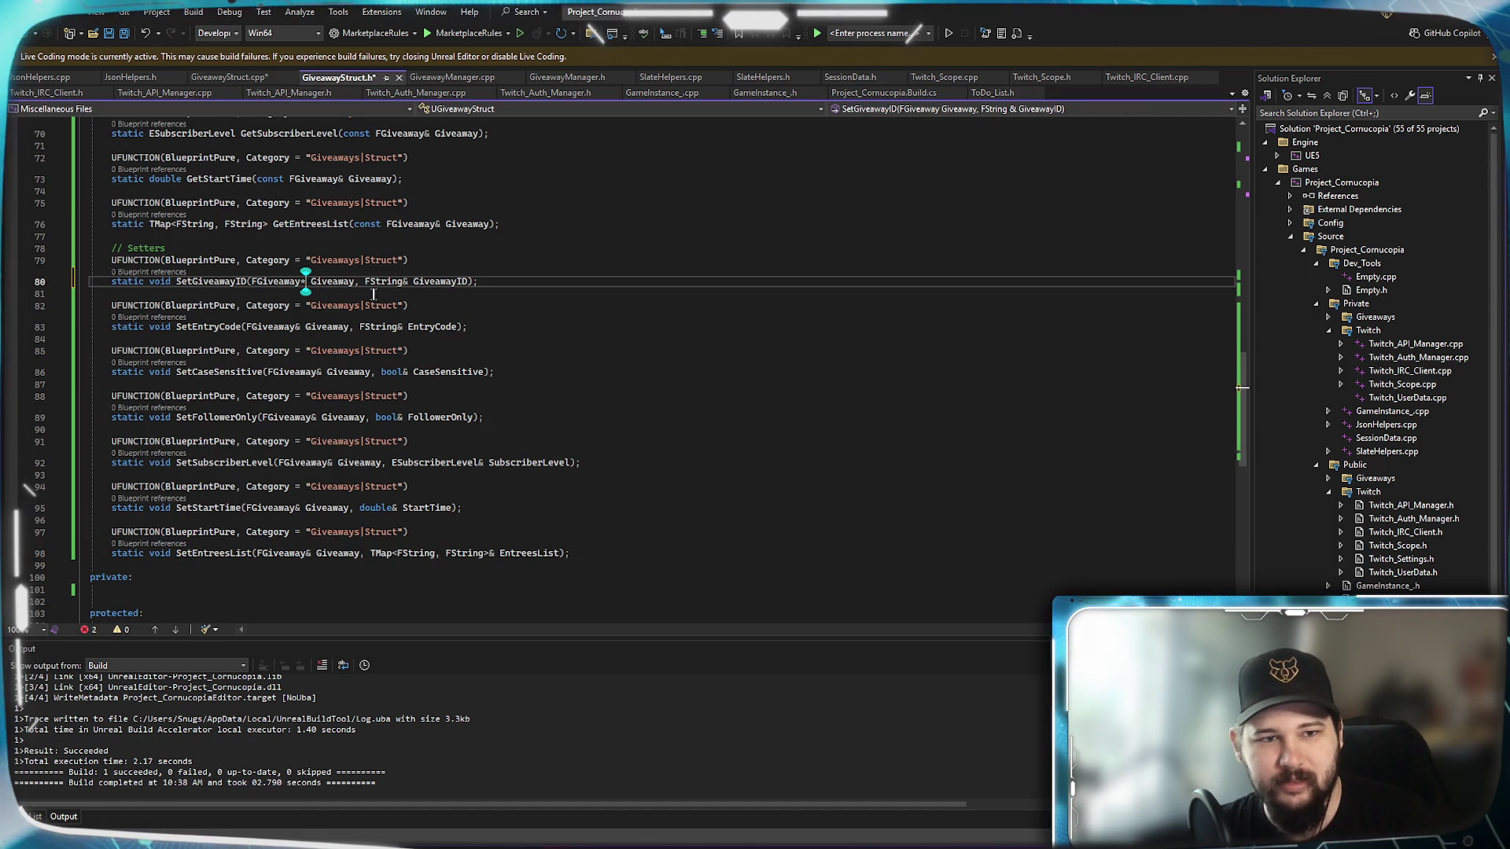
key(BackSpace)
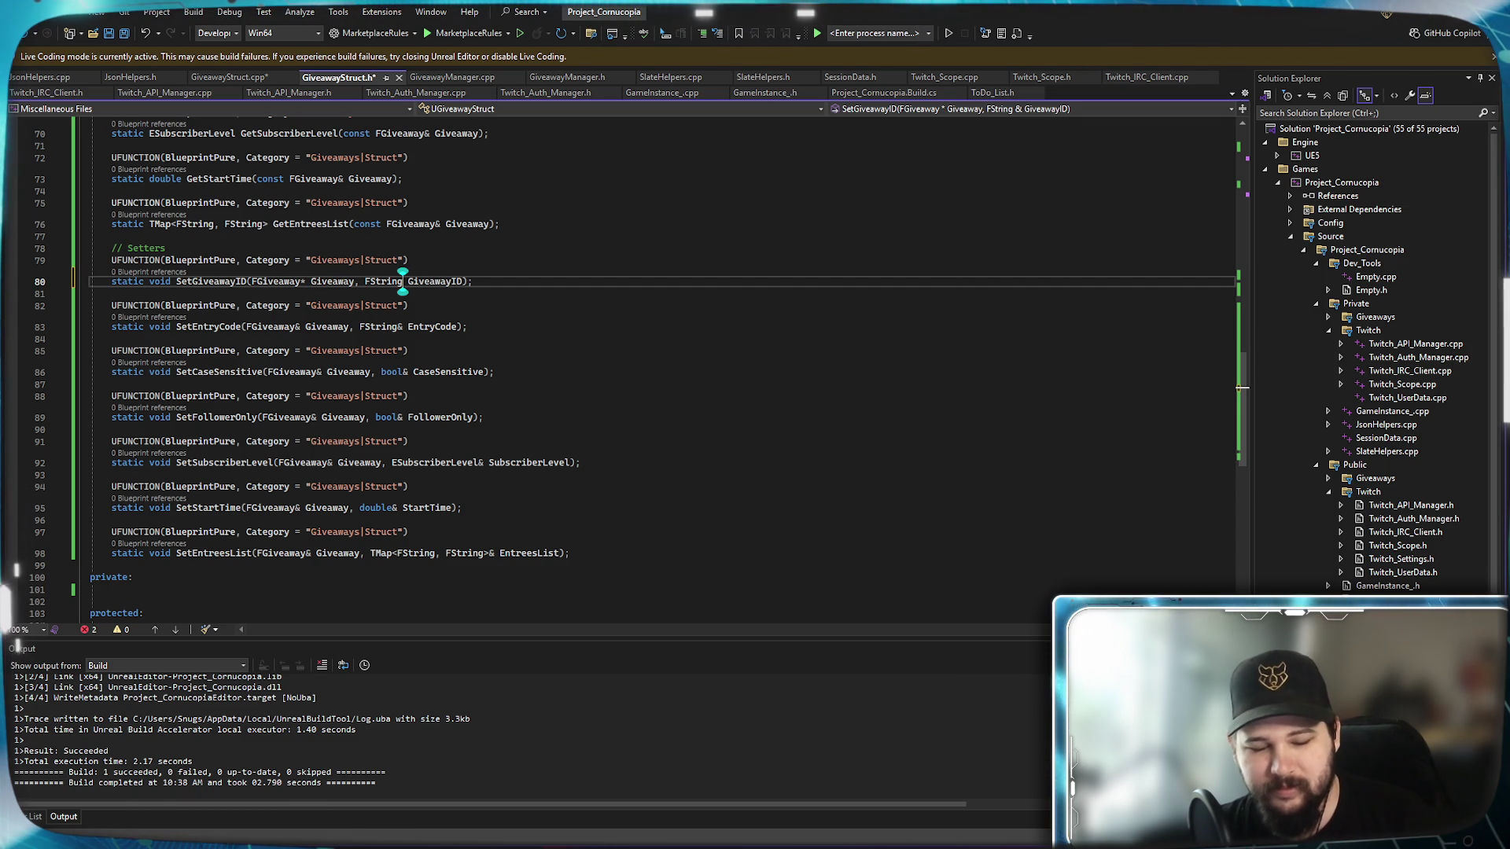
click(227, 13)
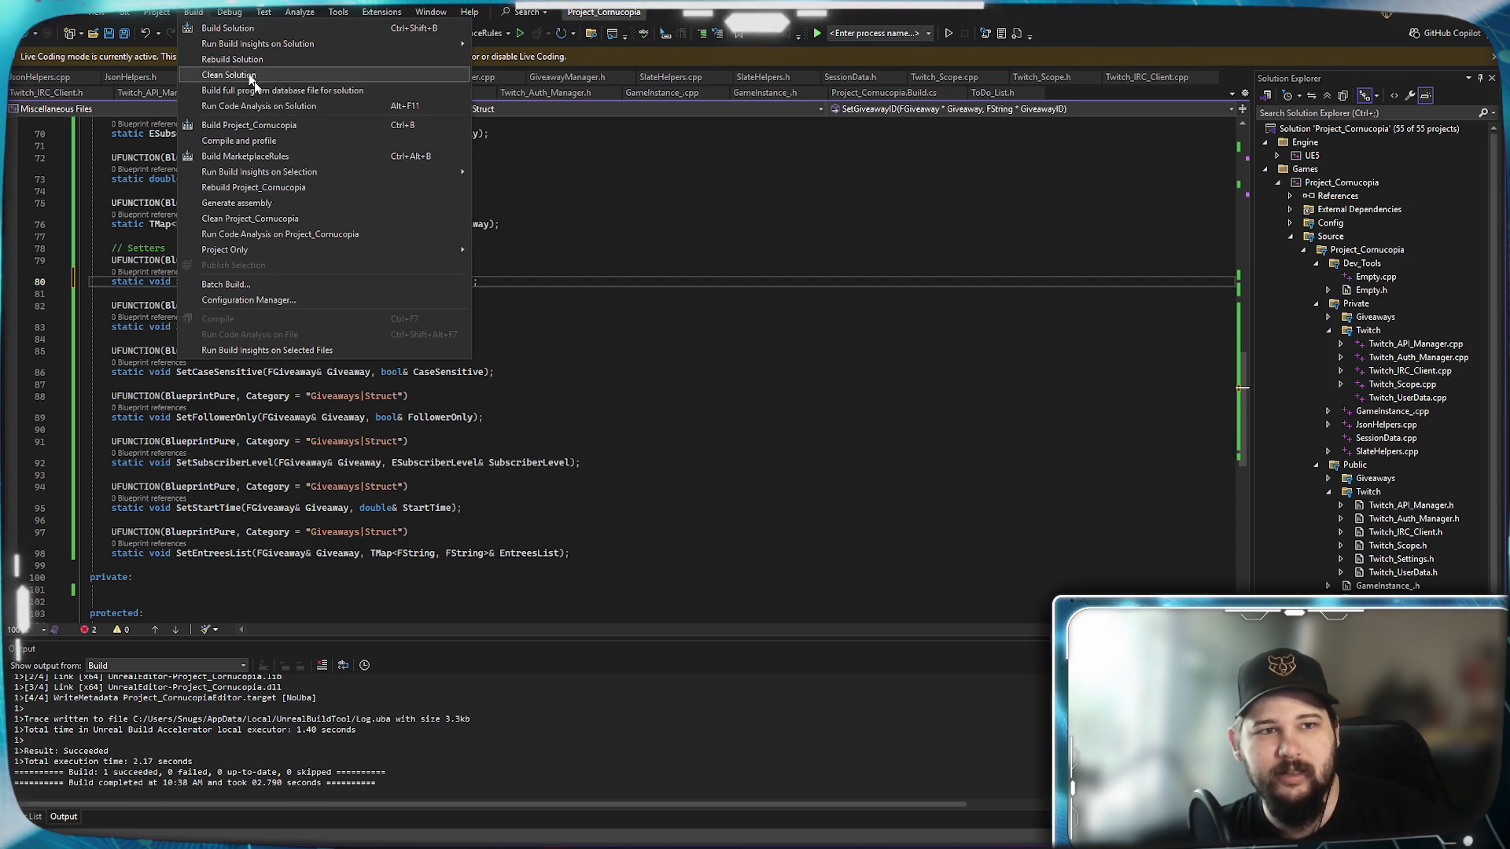
Build, review the exposed-pointer error, and remove the asterisks on line 80 of GiveawayStruct.h.
click(268, 125)
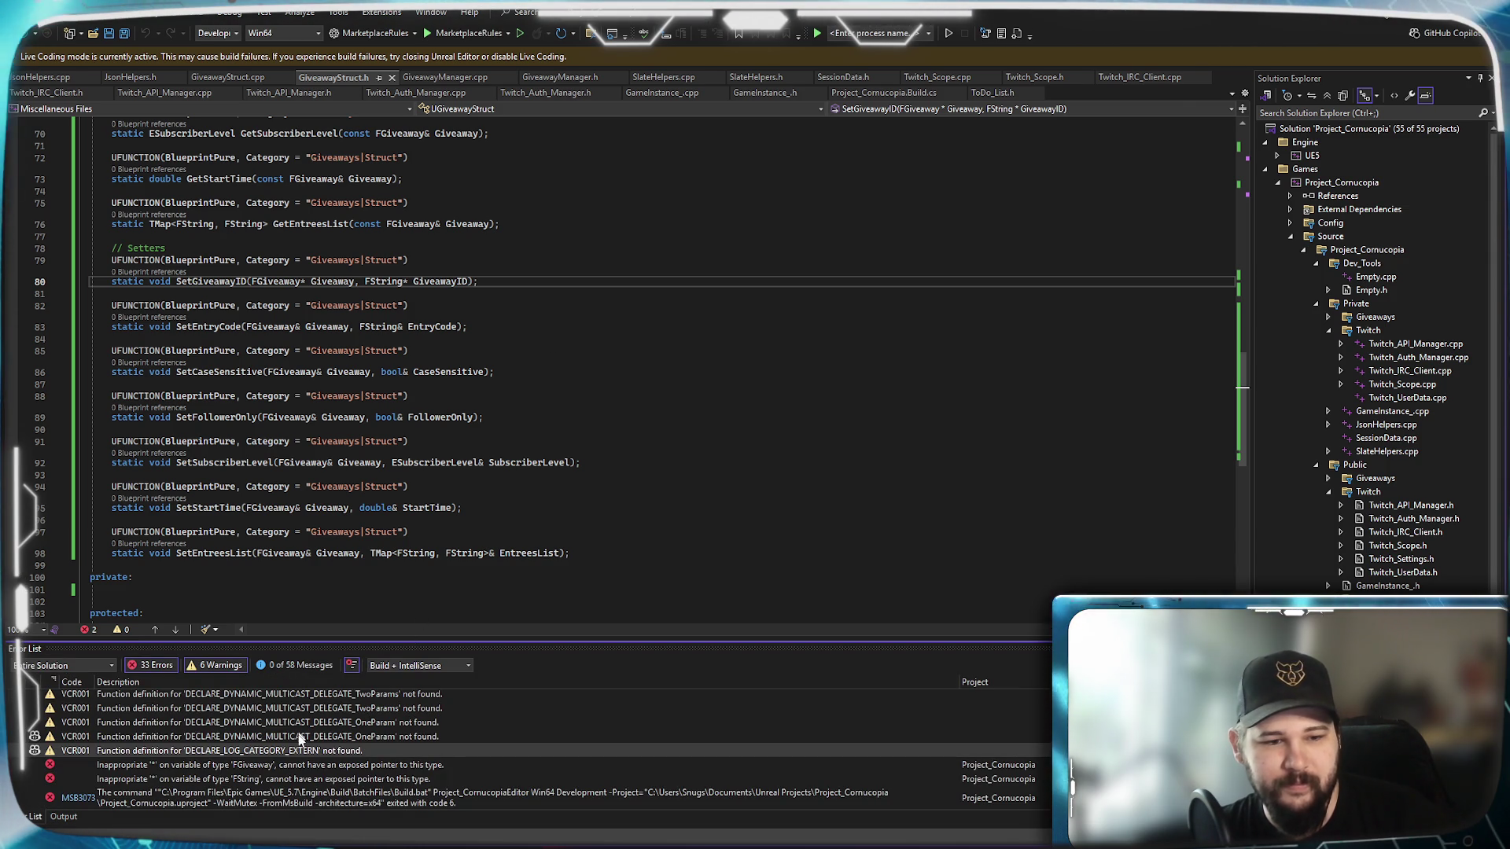
click(236, 778)
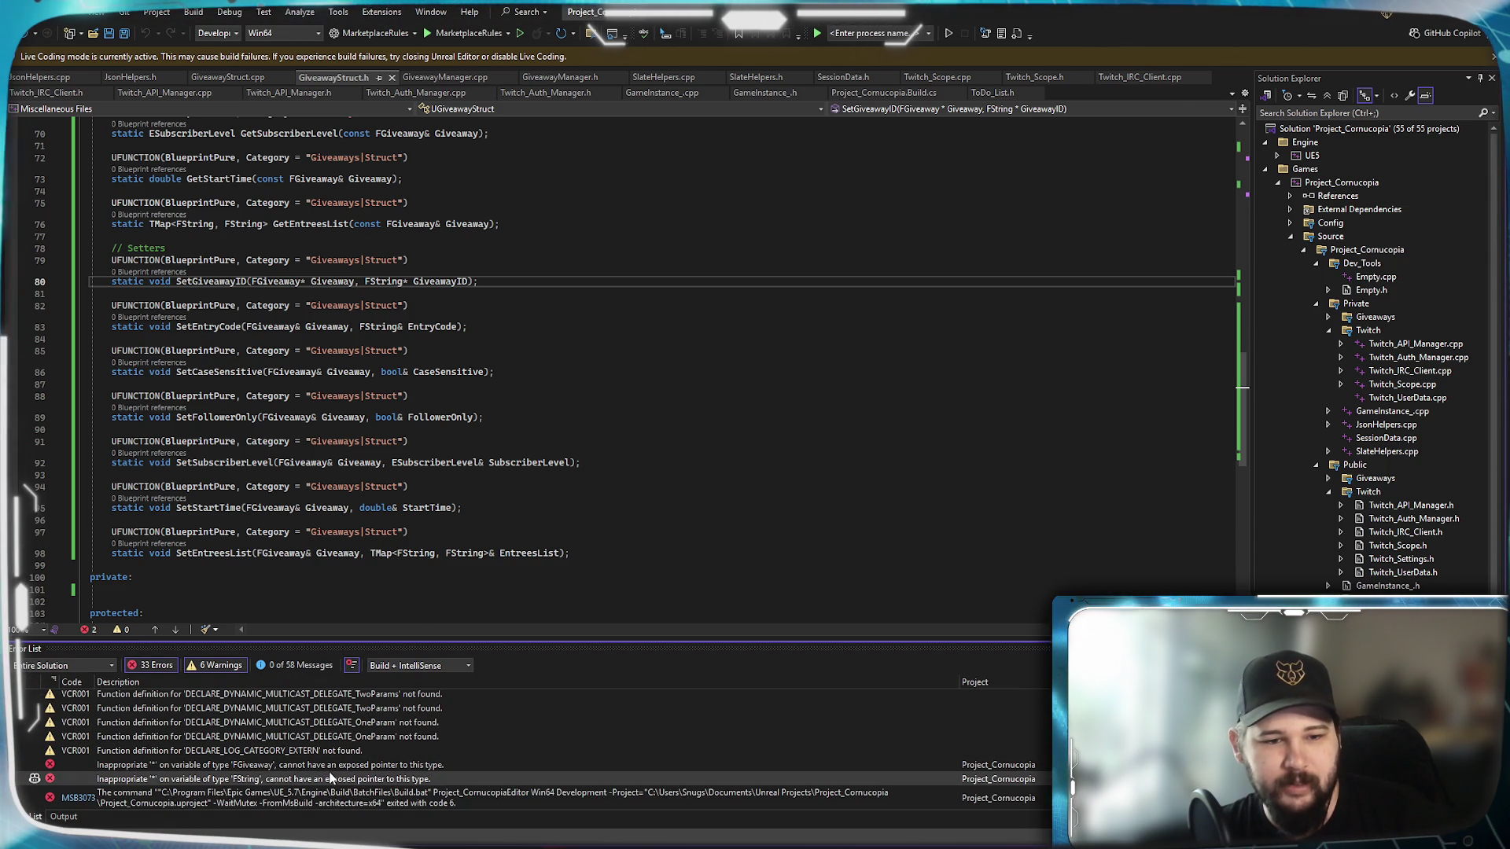
click(408, 281)
key(BackSpace)
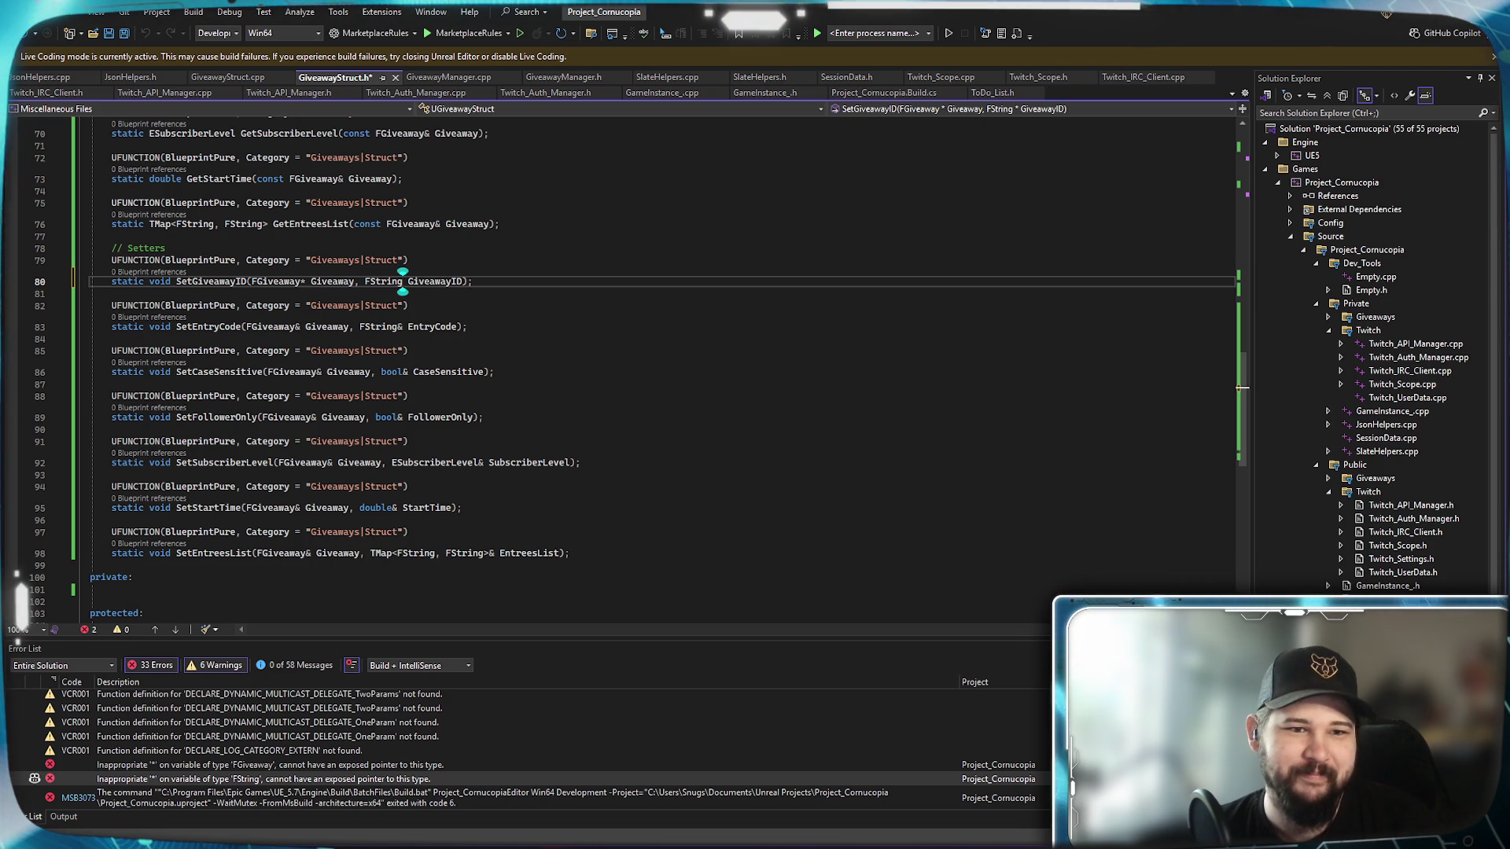
key(BackSpace)
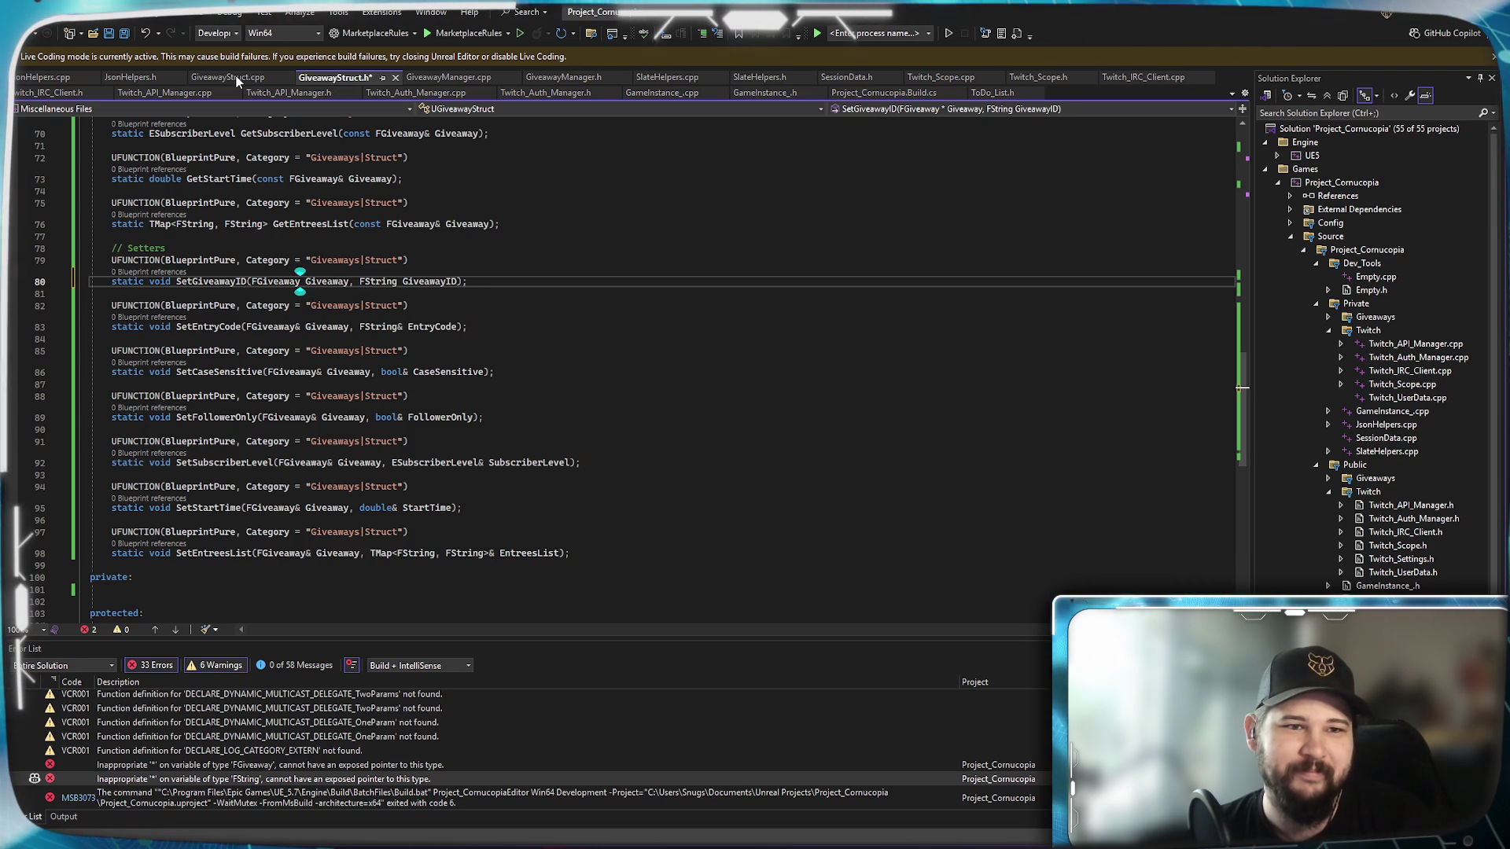
Remove the asterisk after FString on line 45 of GiveawayStruct.cpp.
click(231, 77)
click(440, 195)
key(BackSpace)
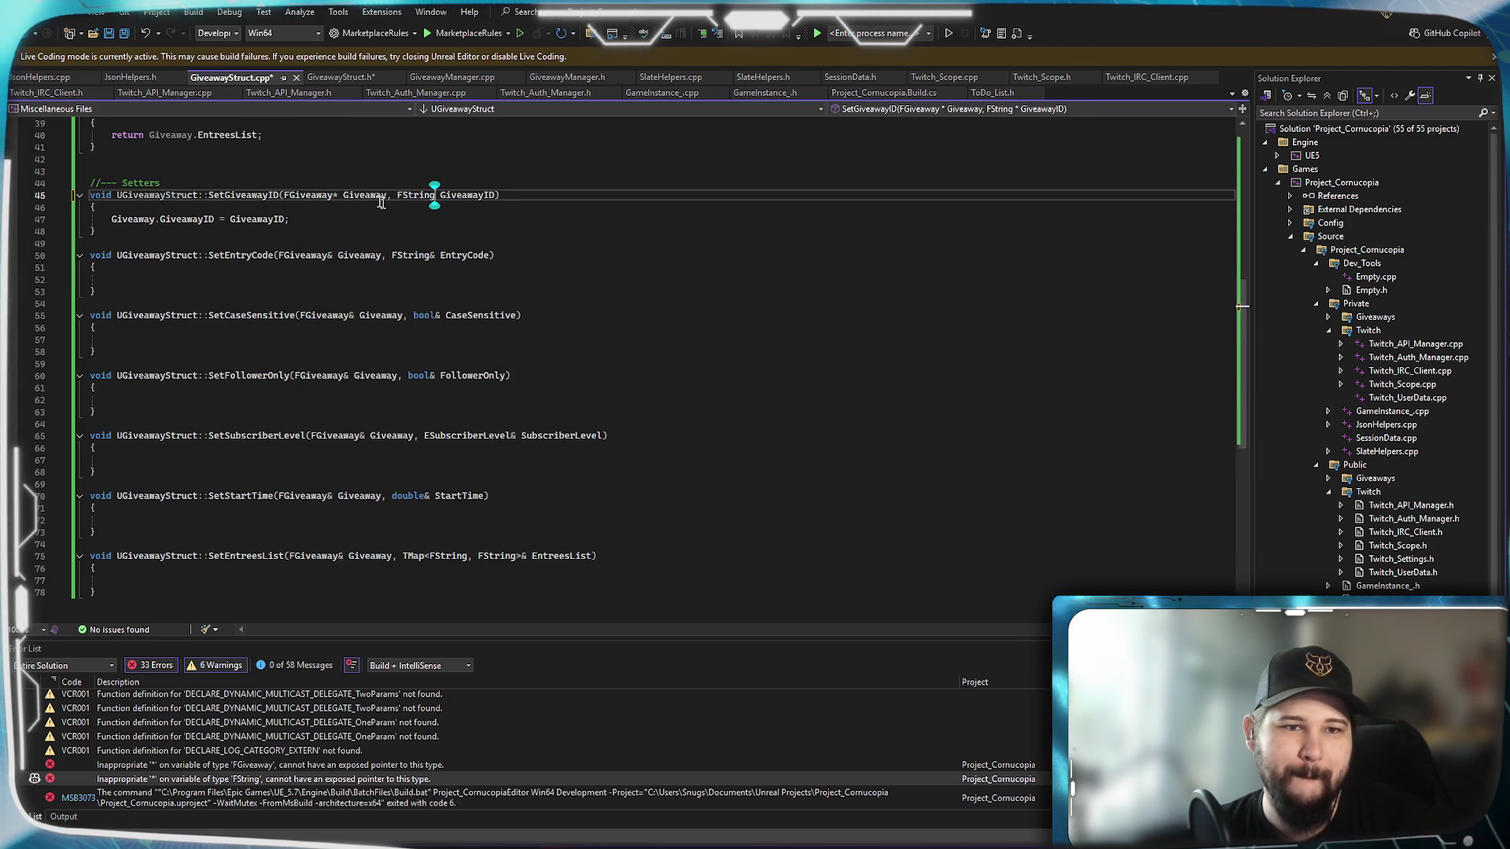
Rebuild, then add & after FGiveaway on line 45 of GiveawayStruct.cpp.
click(194, 12)
click(236, 124)
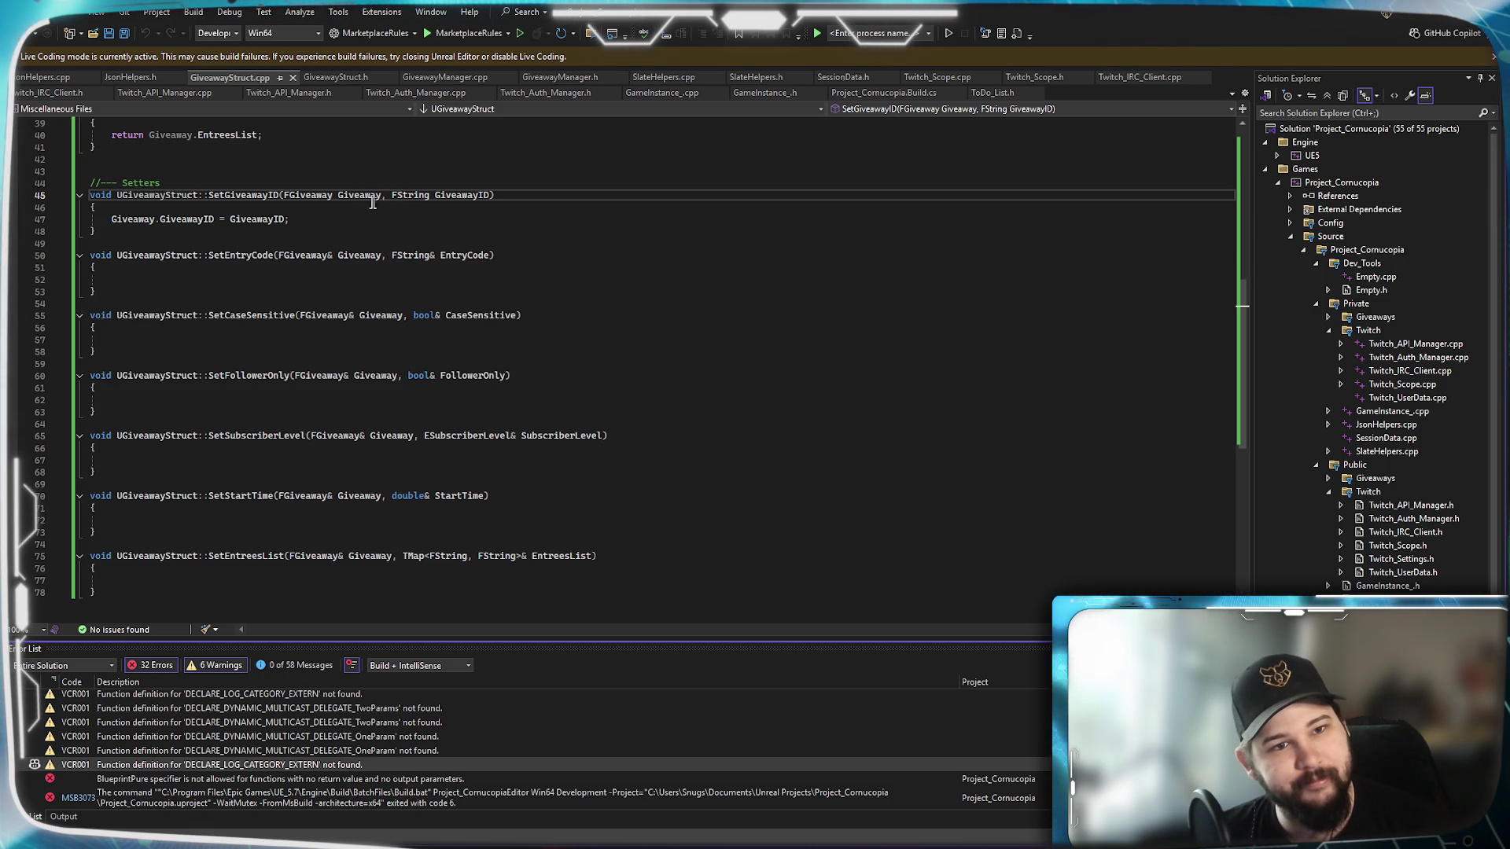
click(333, 195)
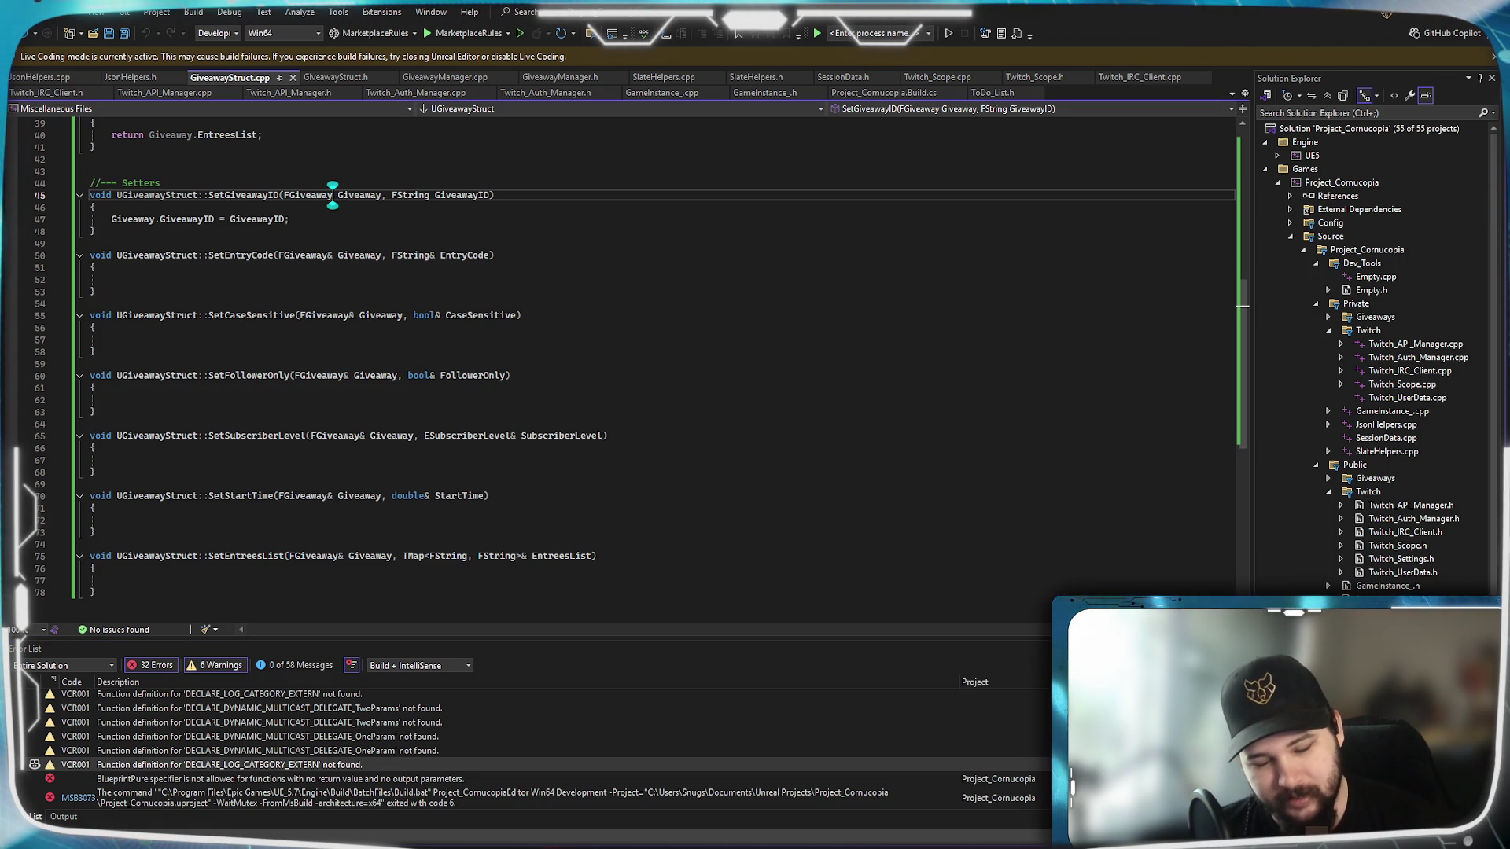
text(&)
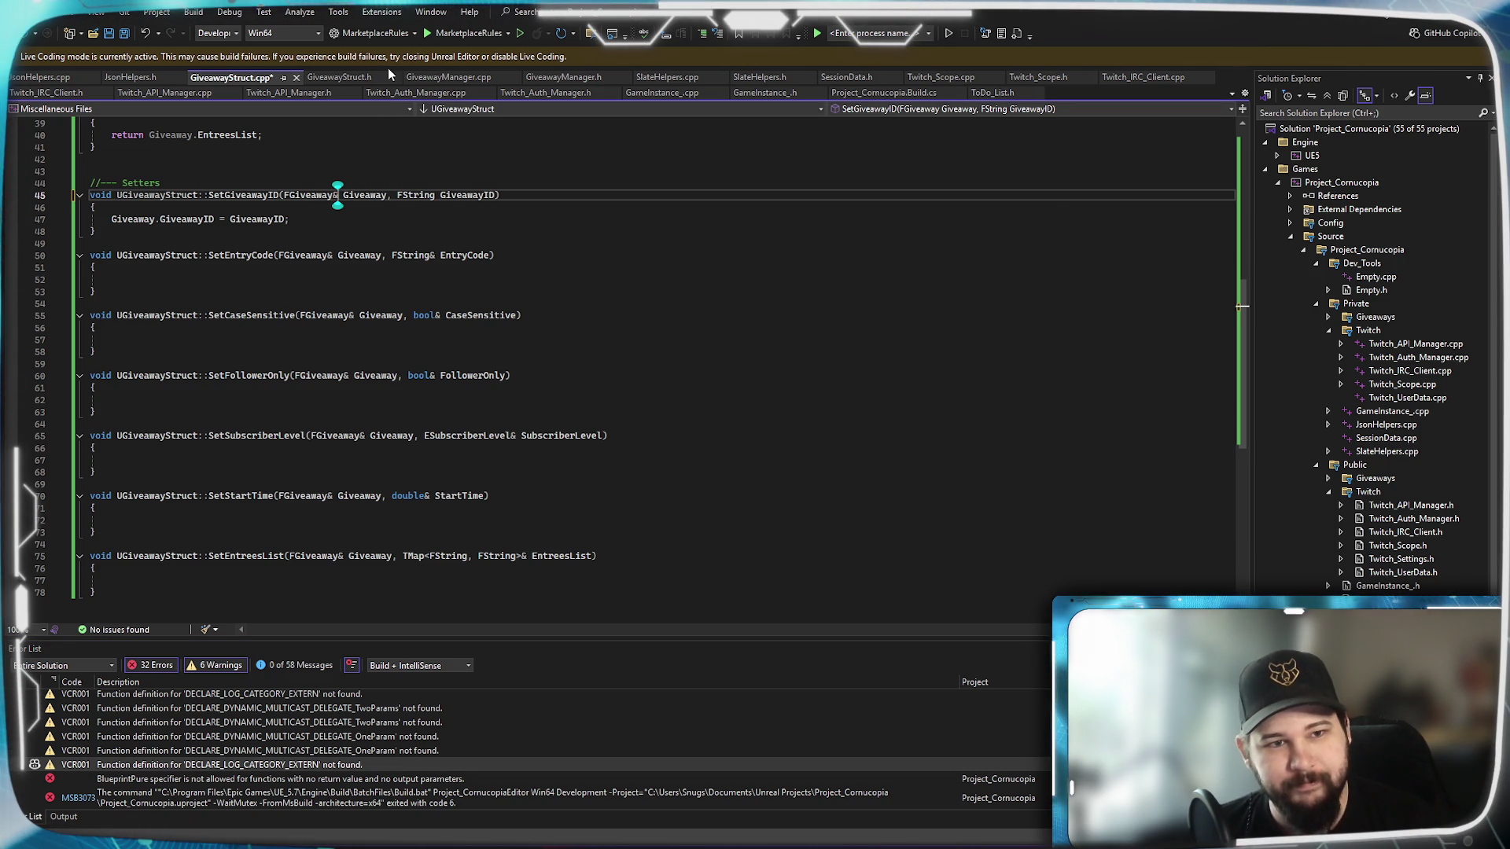
Add & after FGiveaway on line 80 of GiveawayStruct.h.
click(335, 77)
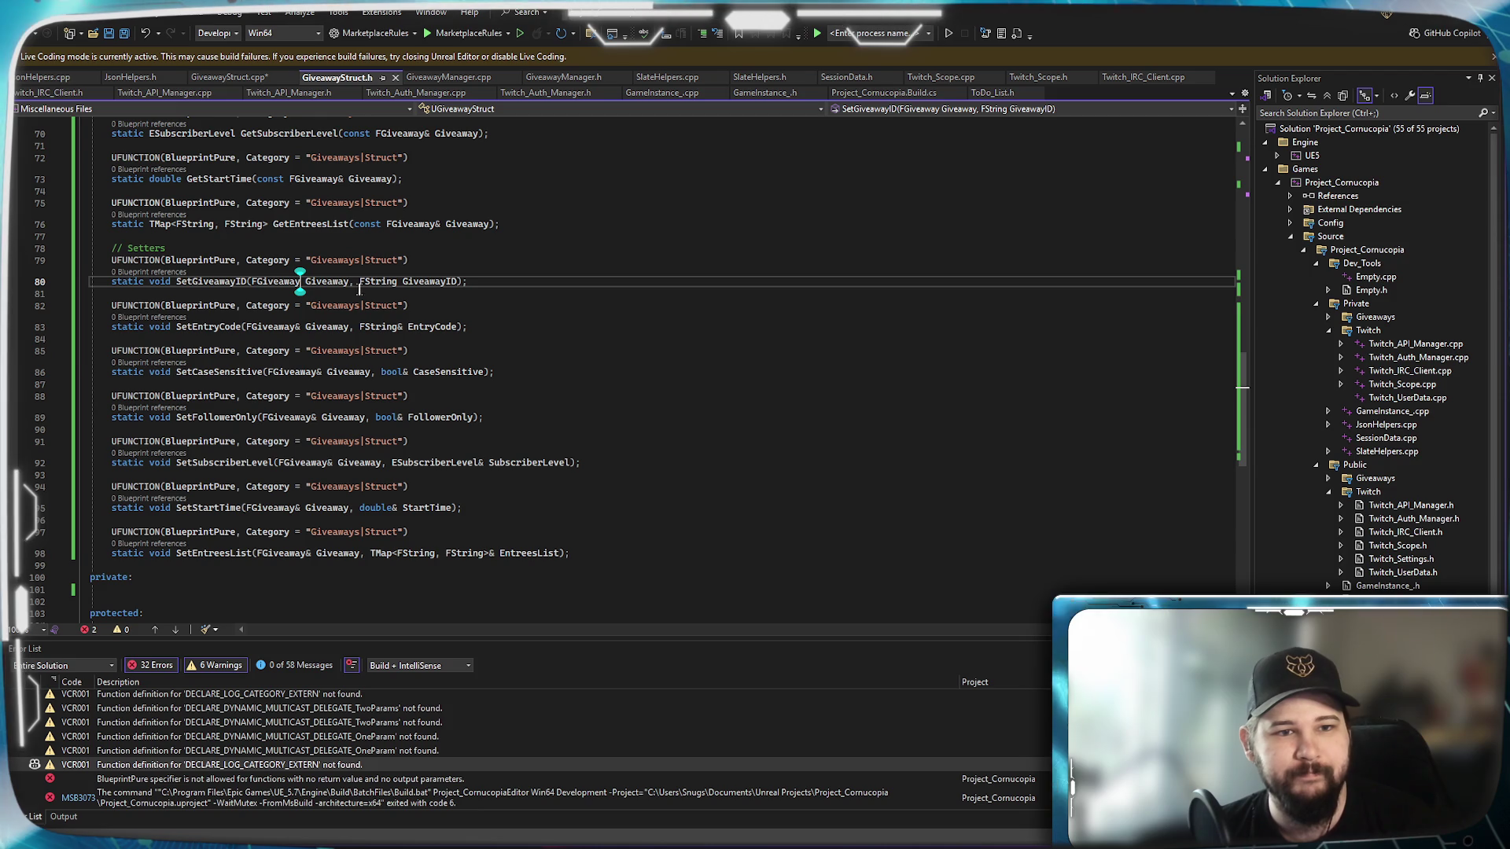
click(303, 281)
text(&)
click(193, 12)
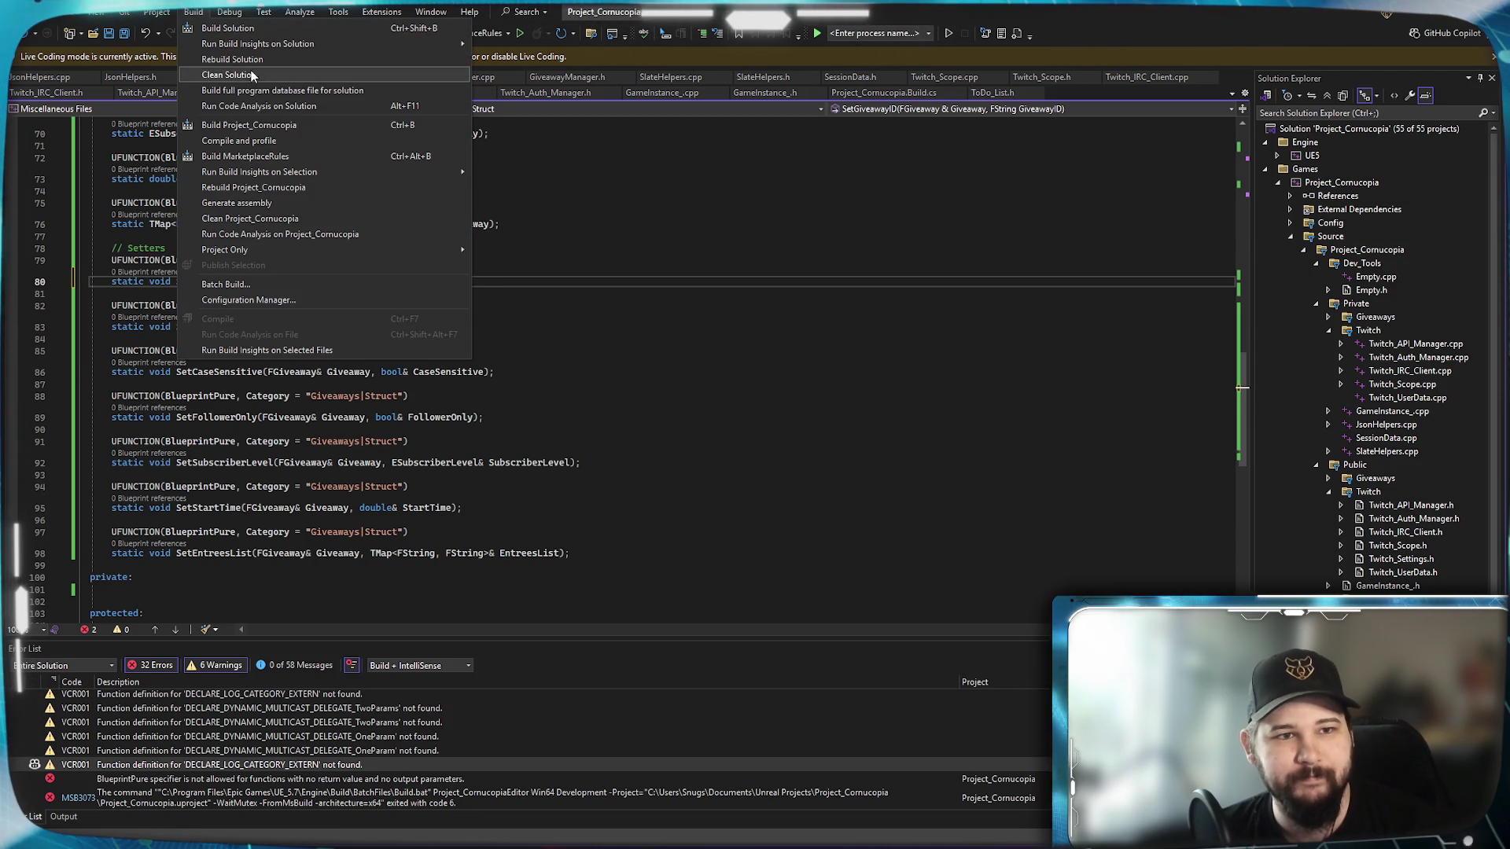
Build Project_Cornucopia, then launch it from the Epic Games Launcher.
click(239, 128)
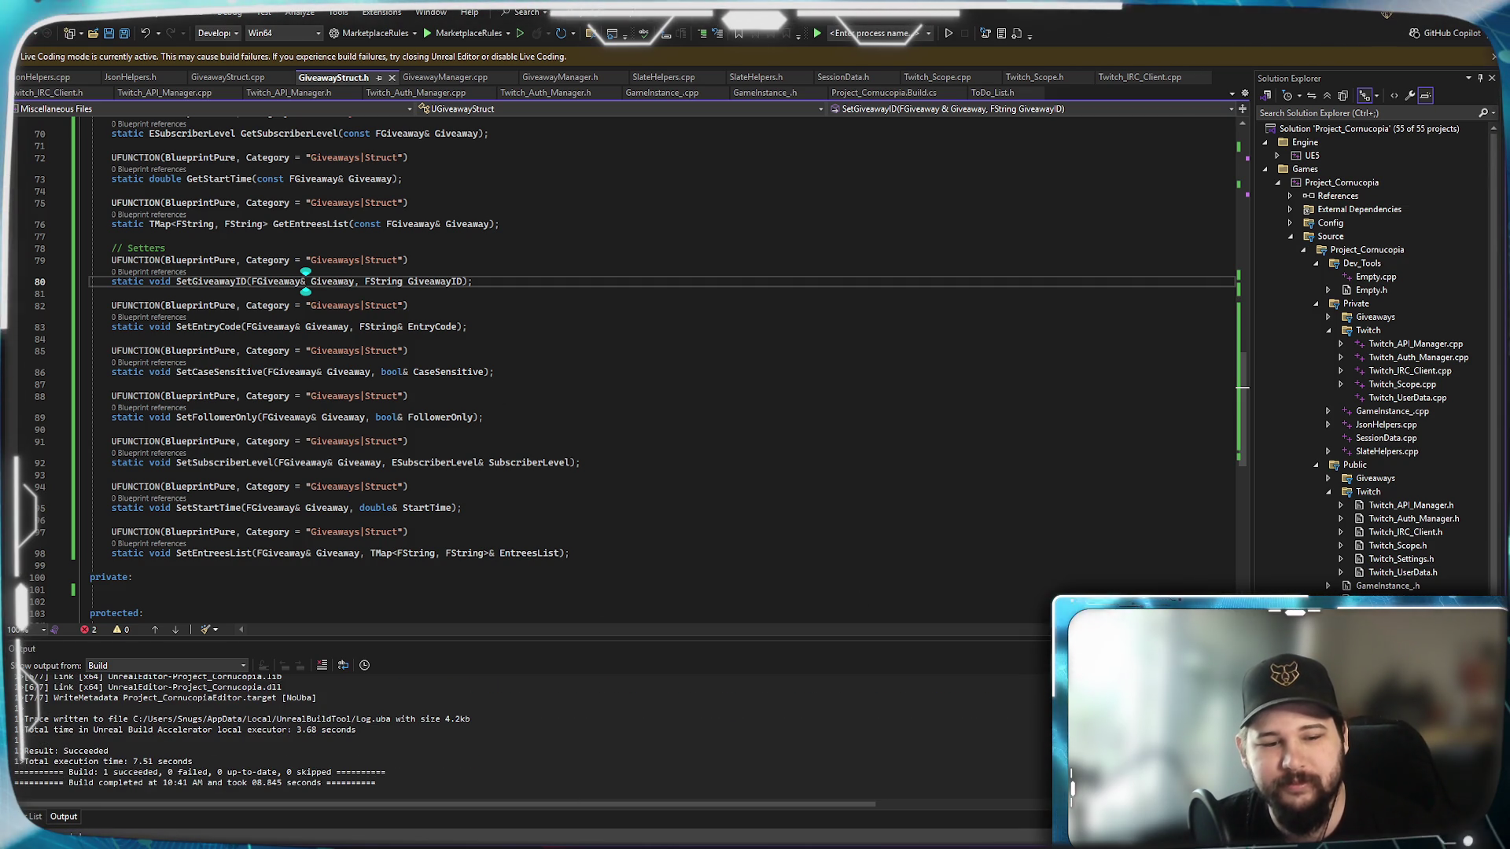
key(alt+Tab)
double_click(1153, 420)
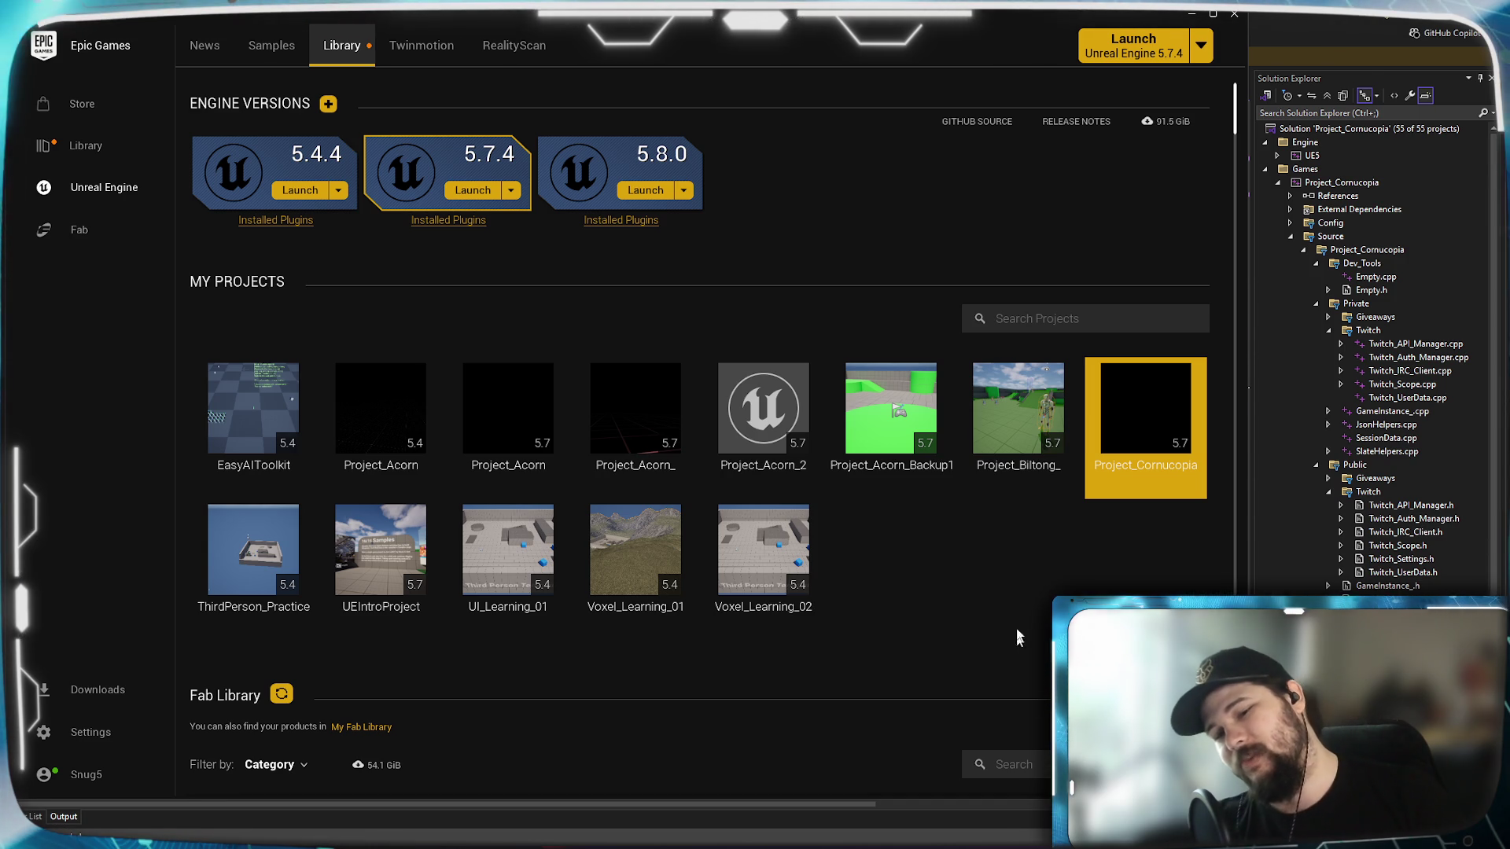
Nudge the Set Giveaway ID node slightly higher in UI_MainMenu's event graph.
click(1192, 13)
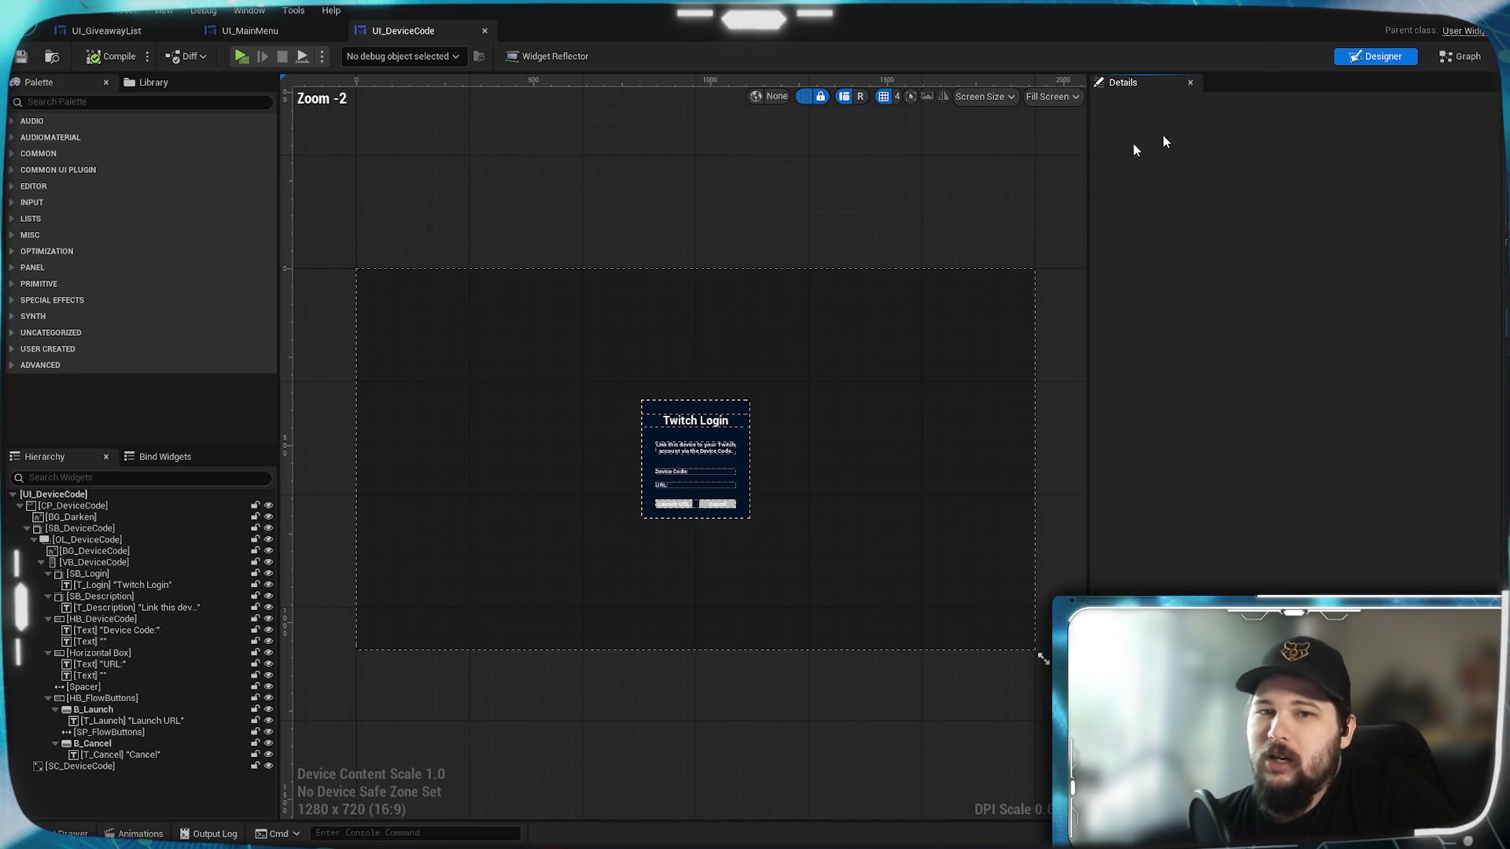
click(246, 33)
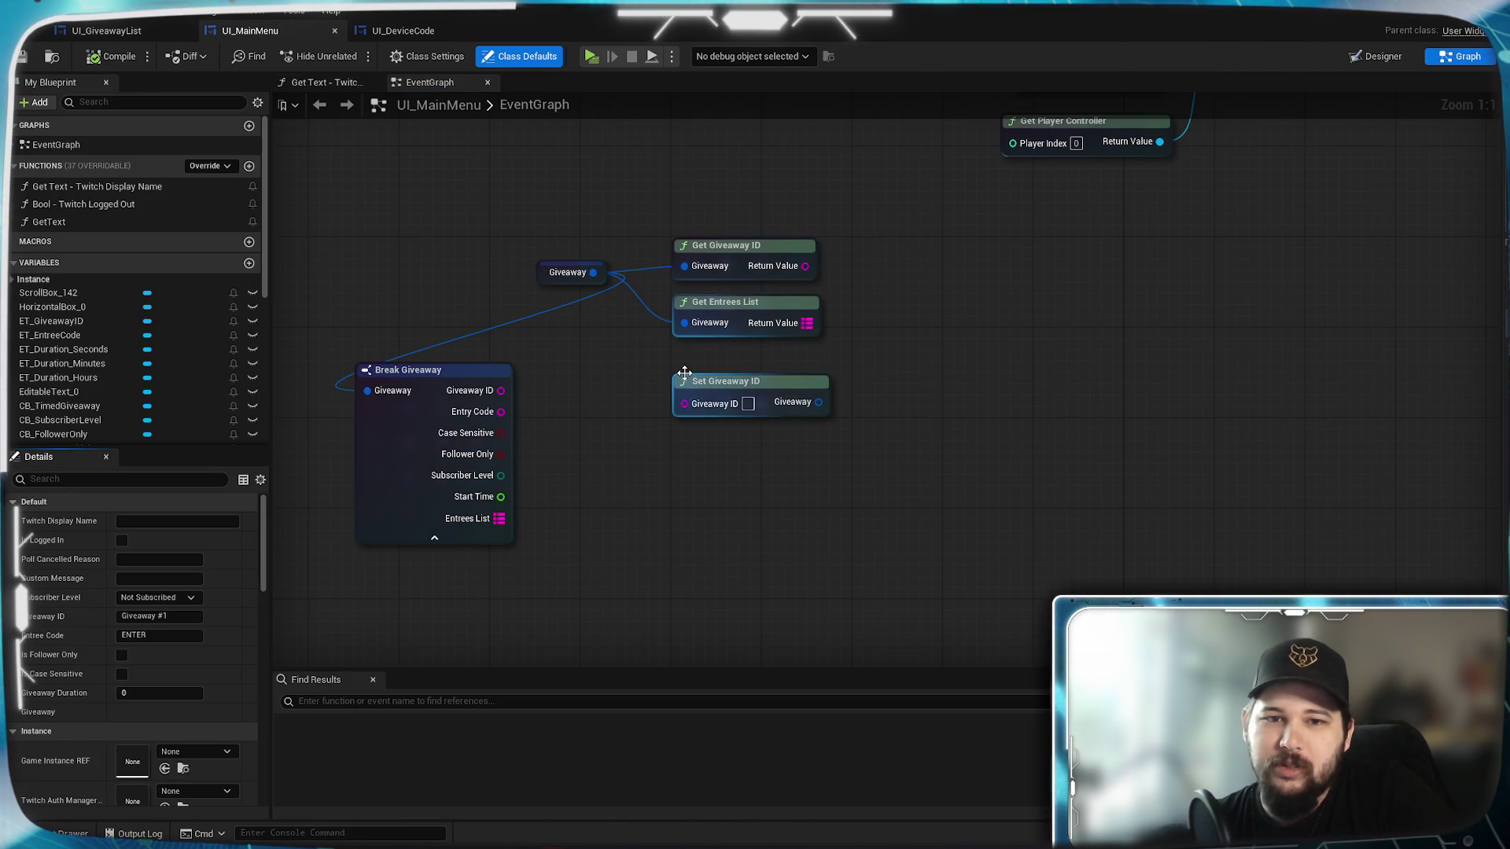
click(810, 435)
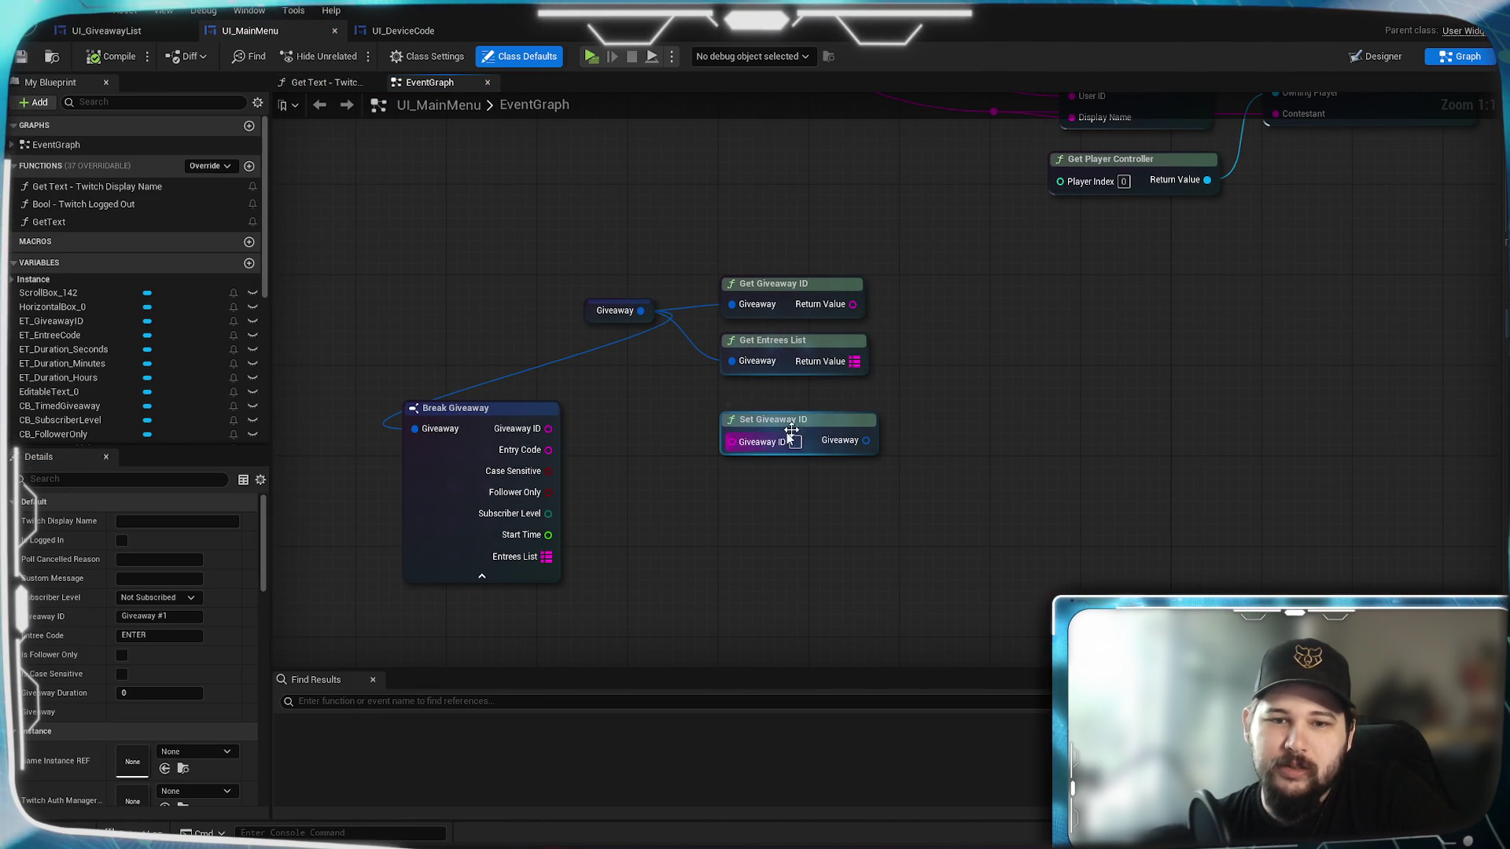
mouse_move(810, 435)
mouse_down()
mouse_move(844, 413)
mouse_move(812, 436)
mouse_up()
click(718, 441)
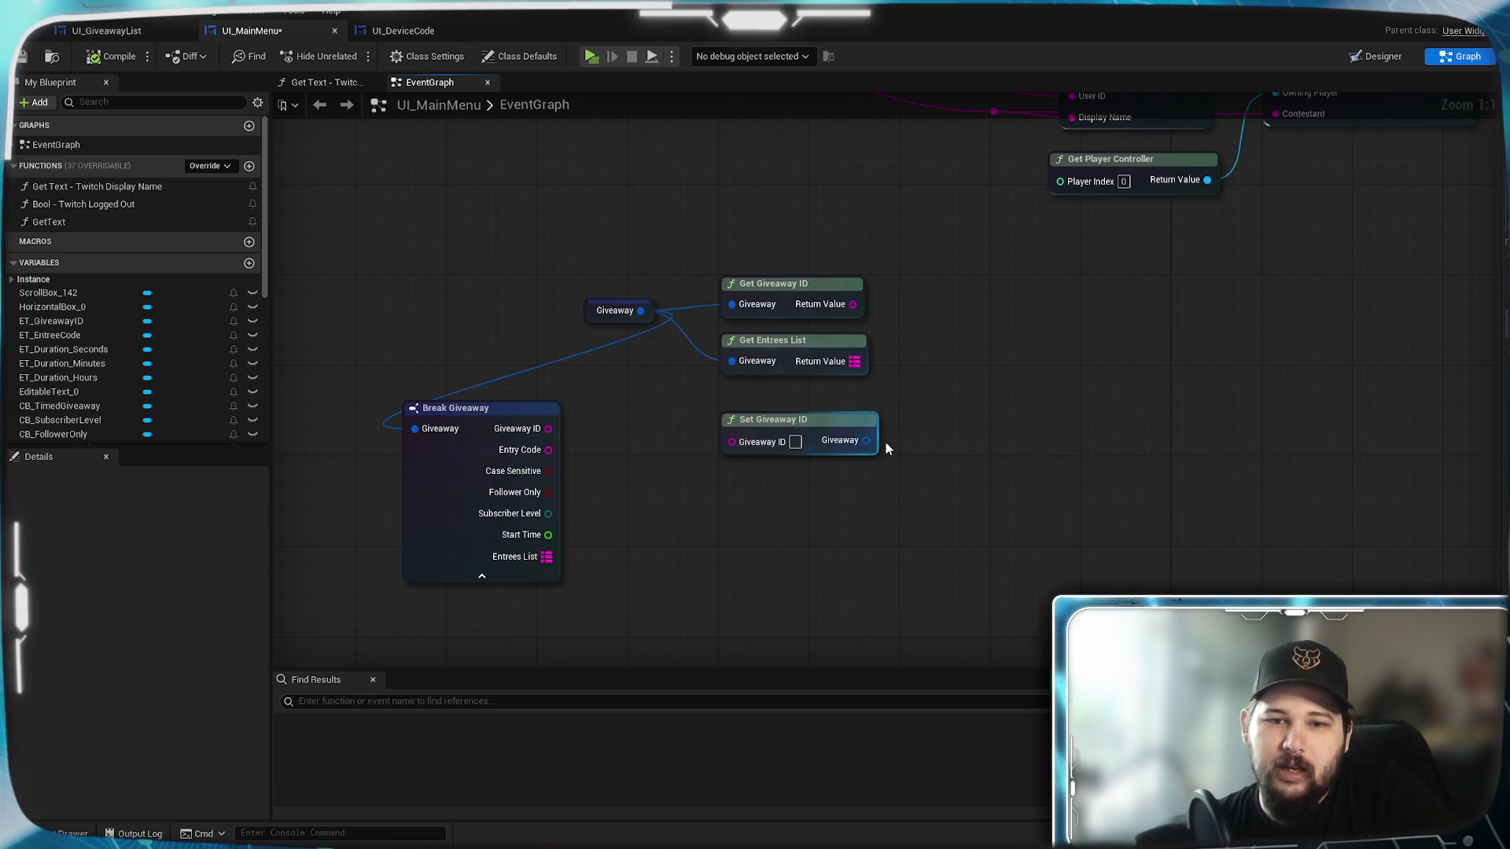
mouse_move(851, 429)
mouse_down()
mouse_move(1003, 363)
mouse_move(851, 412)
mouse_up()
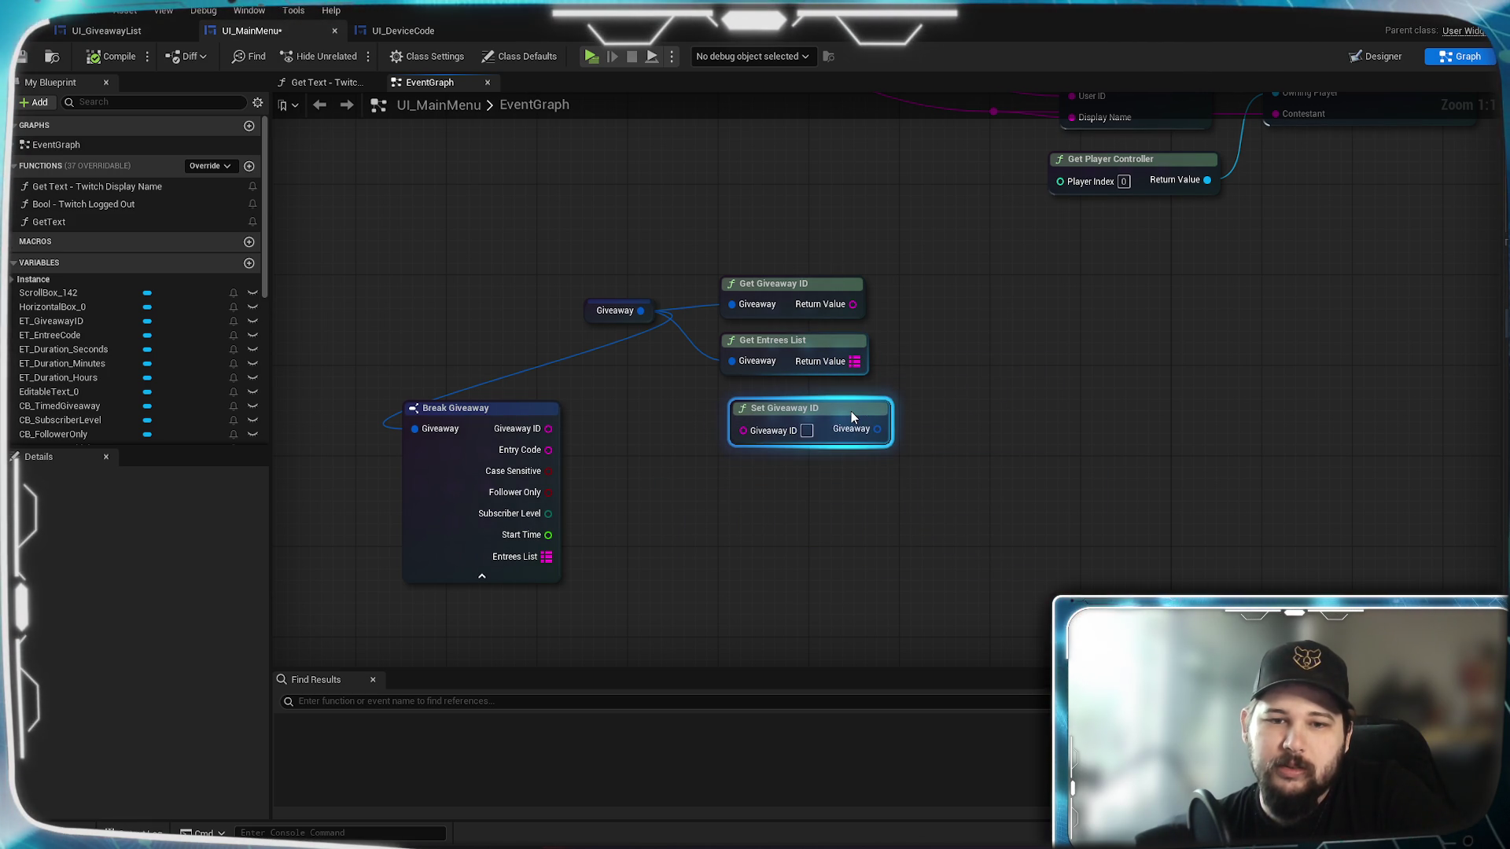
click(976, 375)
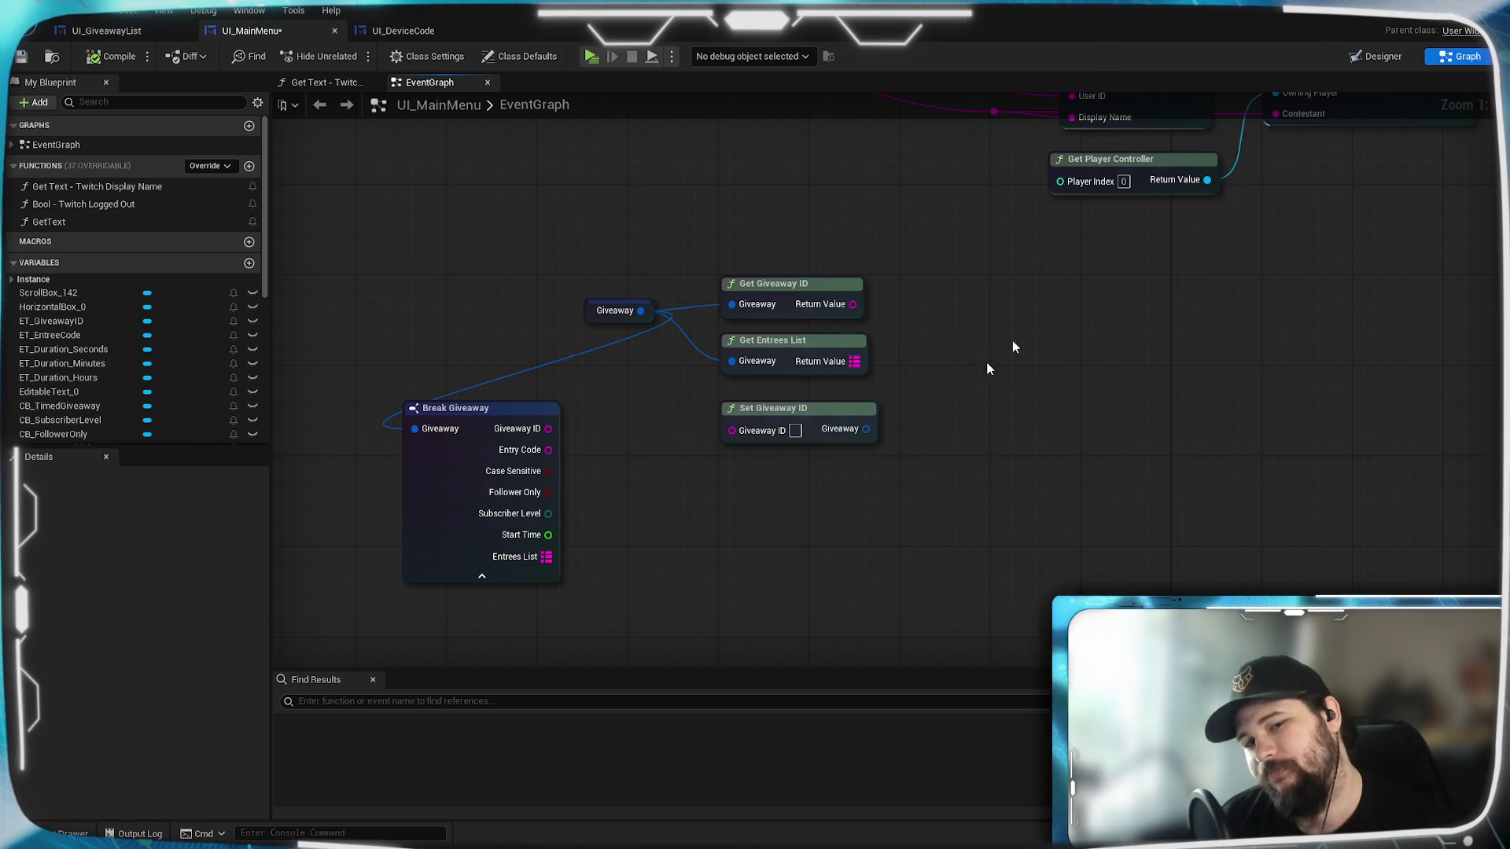
click(1437, 23)
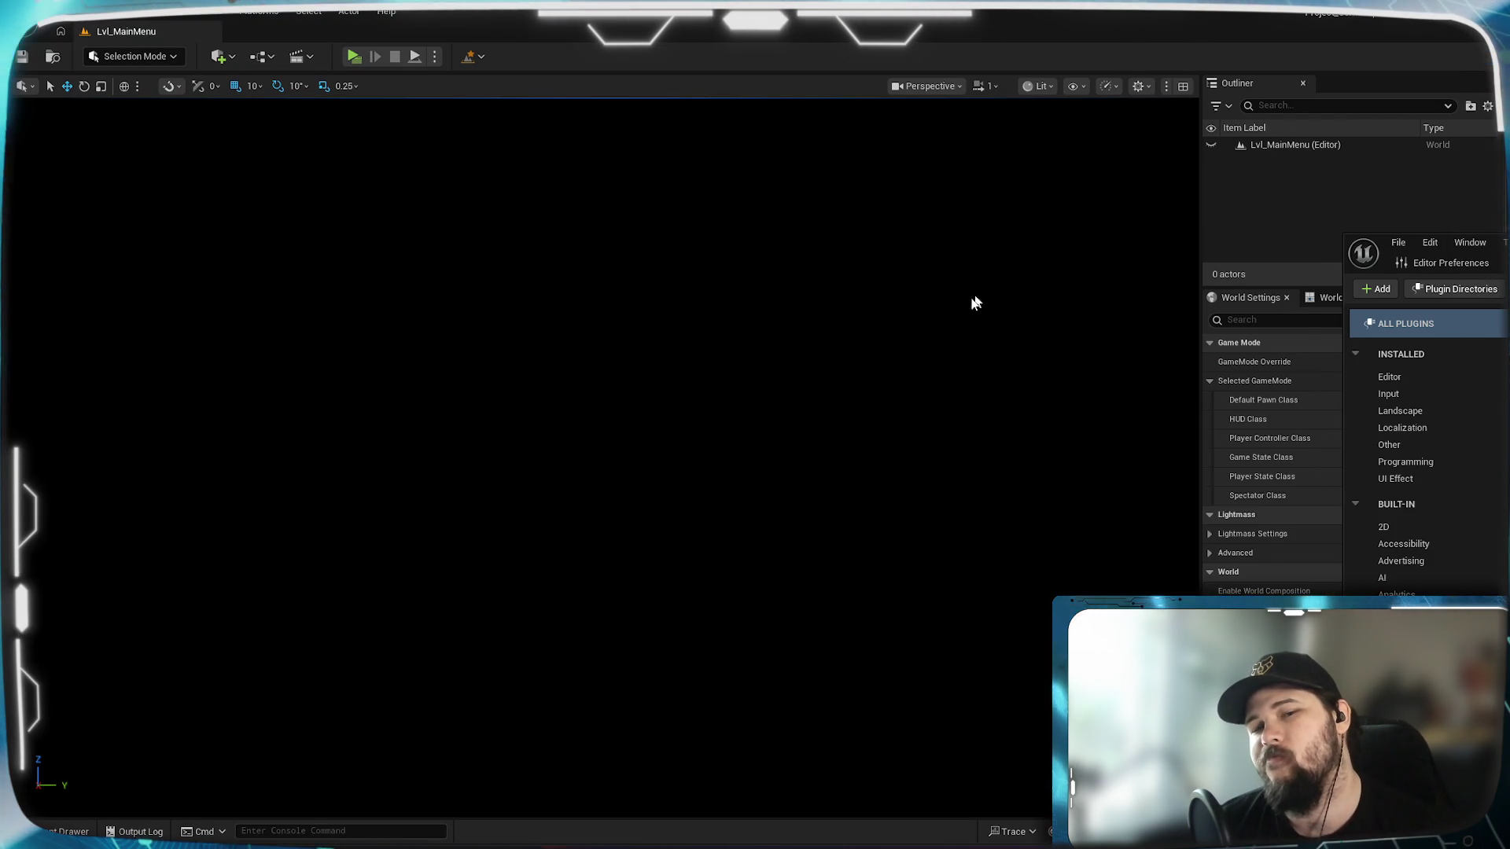
Dismiss the Save Content prompt and return to GiveawayStruct.h at line 88 in Visual Studio.
key(ctrl+shift+s)
key(Return)
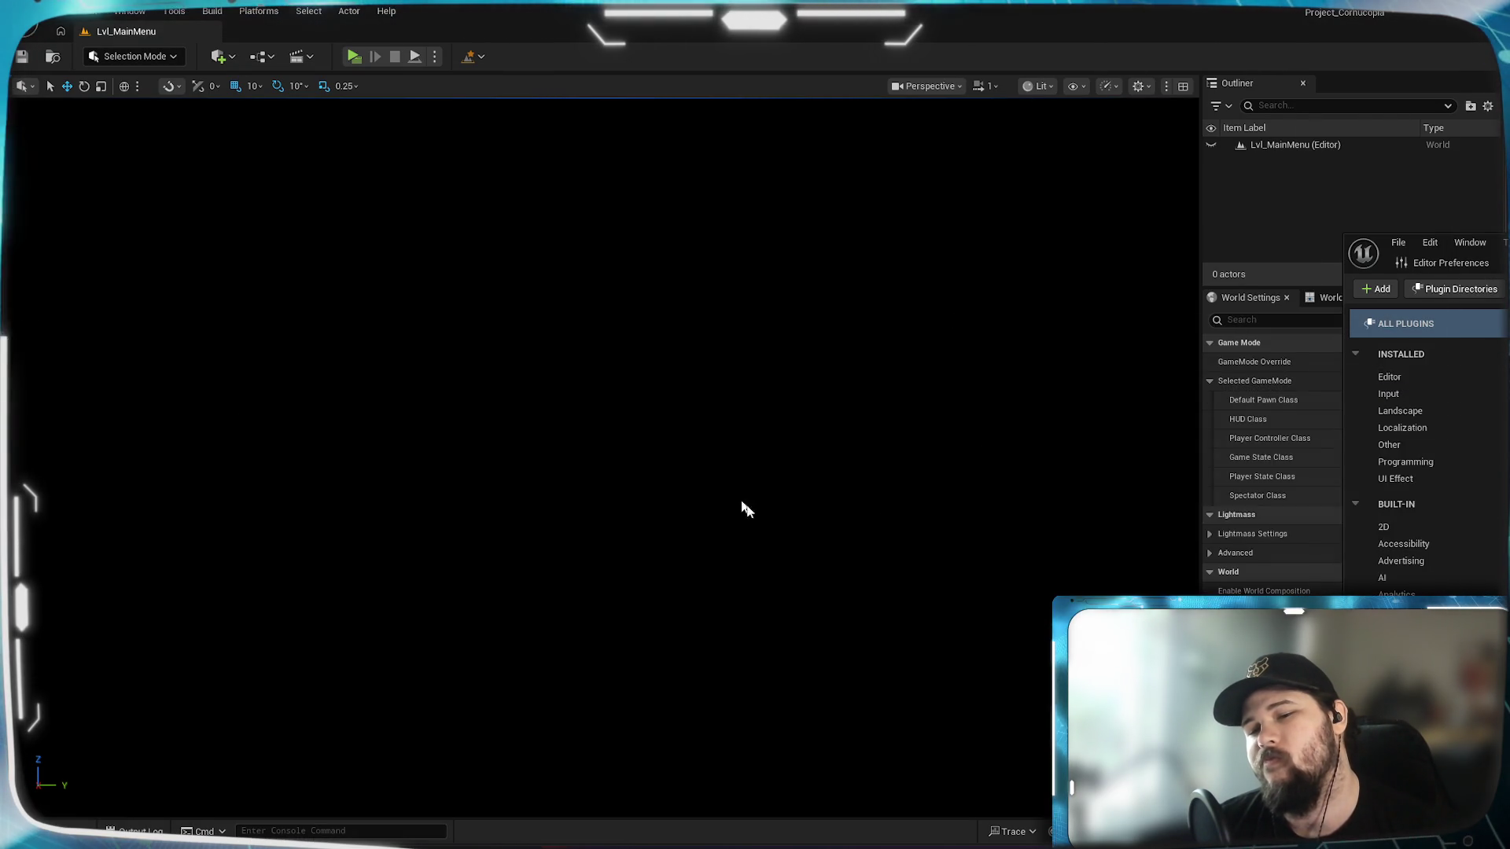
key(alt+Tab)
click(407, 395)
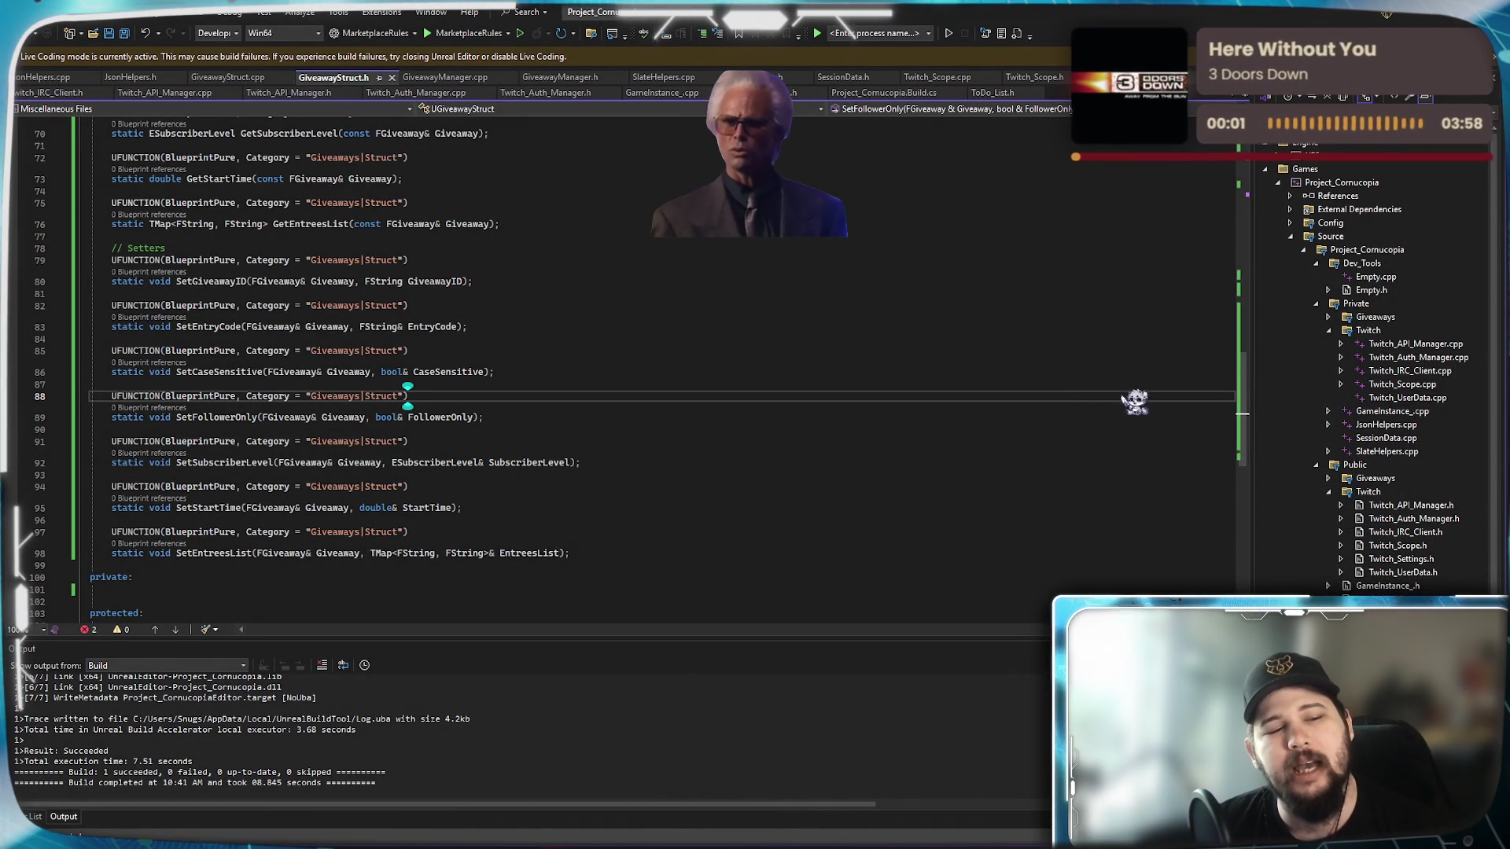
Delete the & after FGiveaway in the line-80 SetGiveawayID declaration.
click(397, 277)
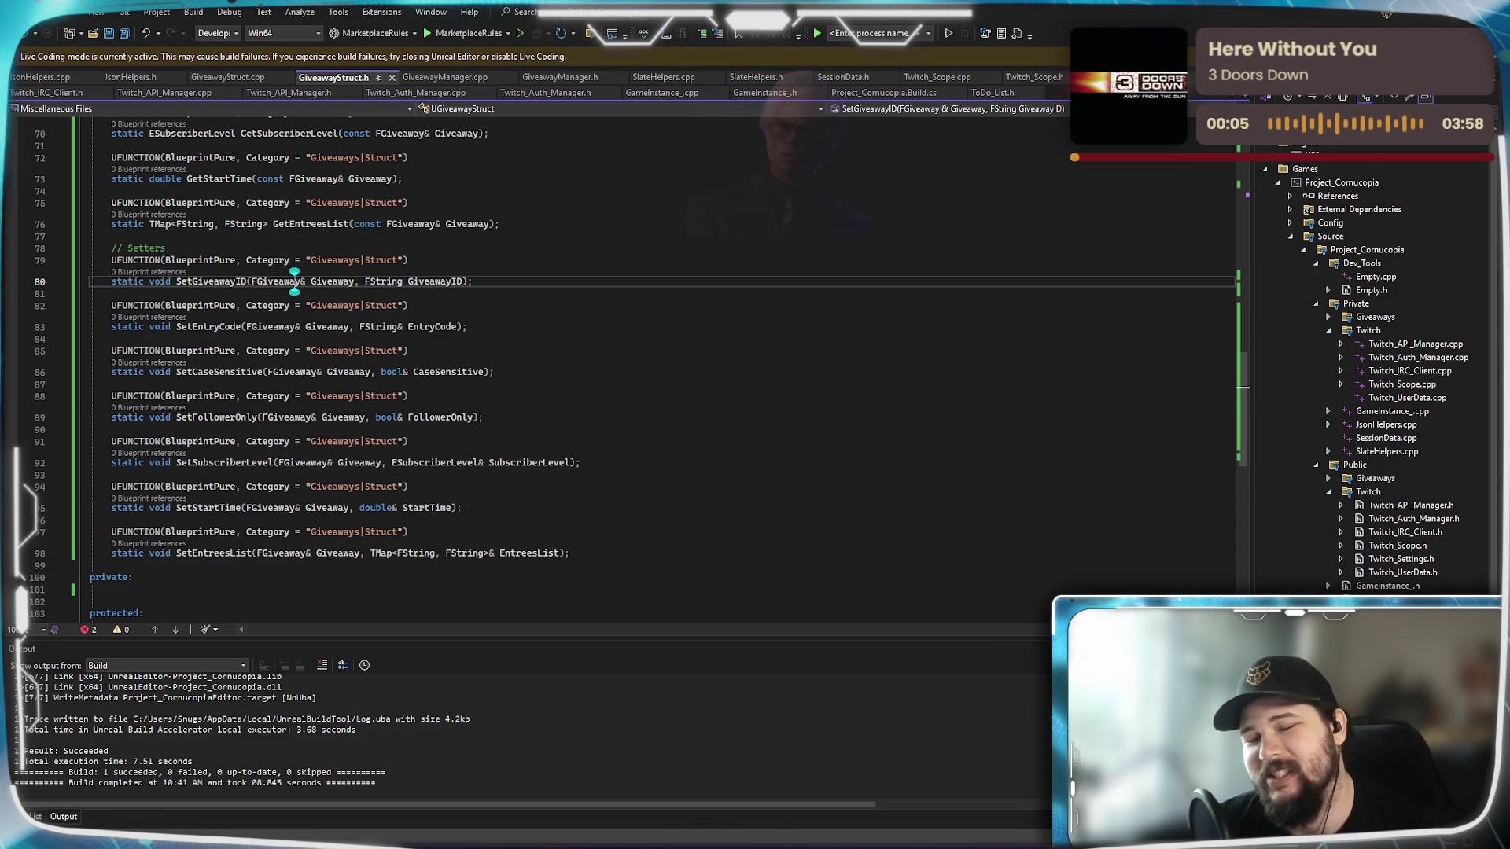
click(462, 281)
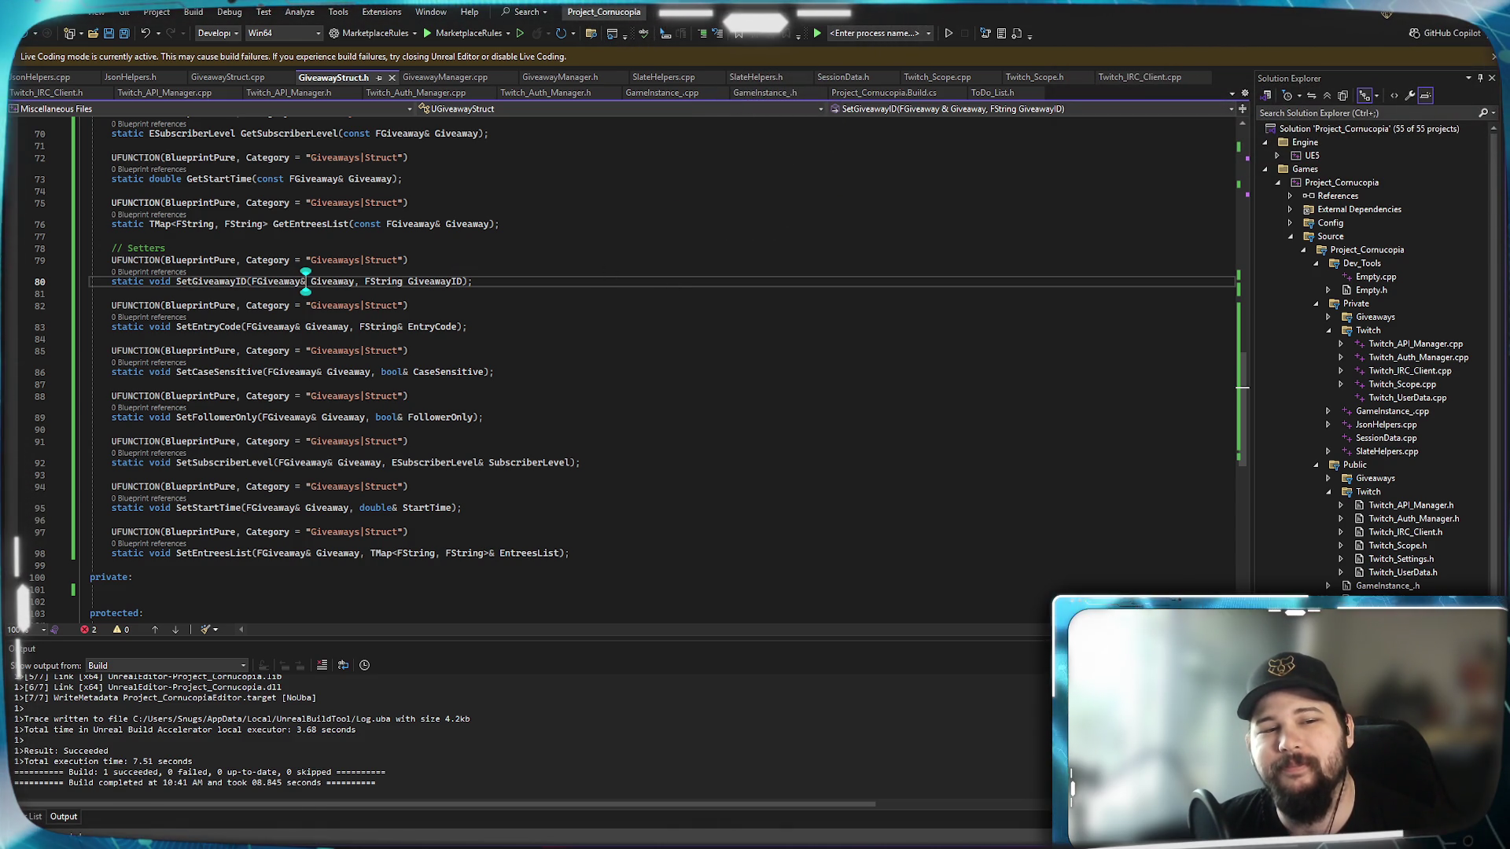
key(BackSpace)
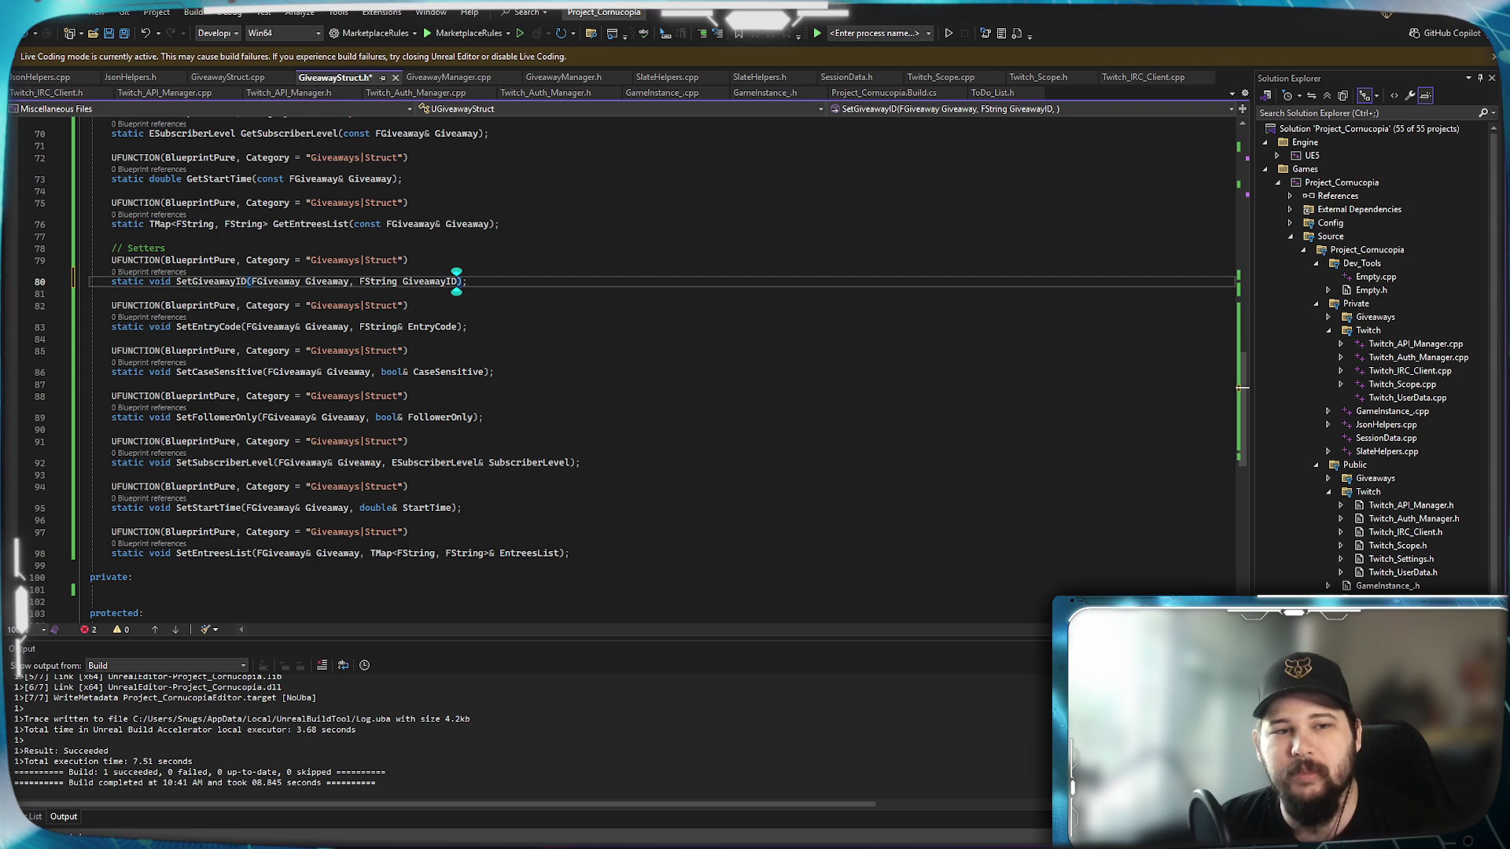
click(295, 282)
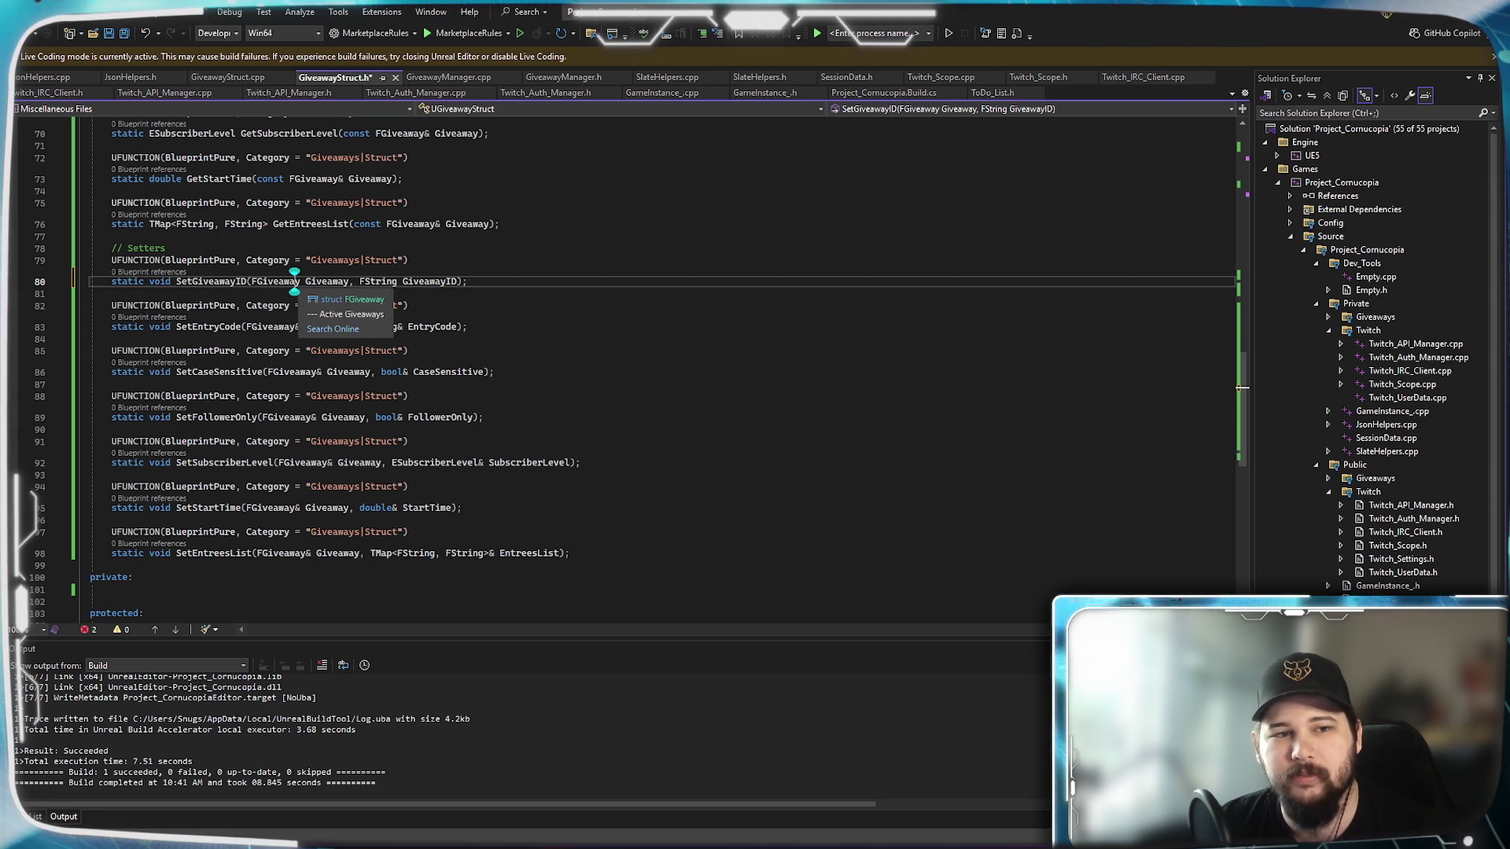
text(&)
In the header, restore the reference parameter and change SetGiveawayID's return type from void to FGiveaway.
key(ctrl+Right)
key(ctrl+Right)
key(ctrl+Right)
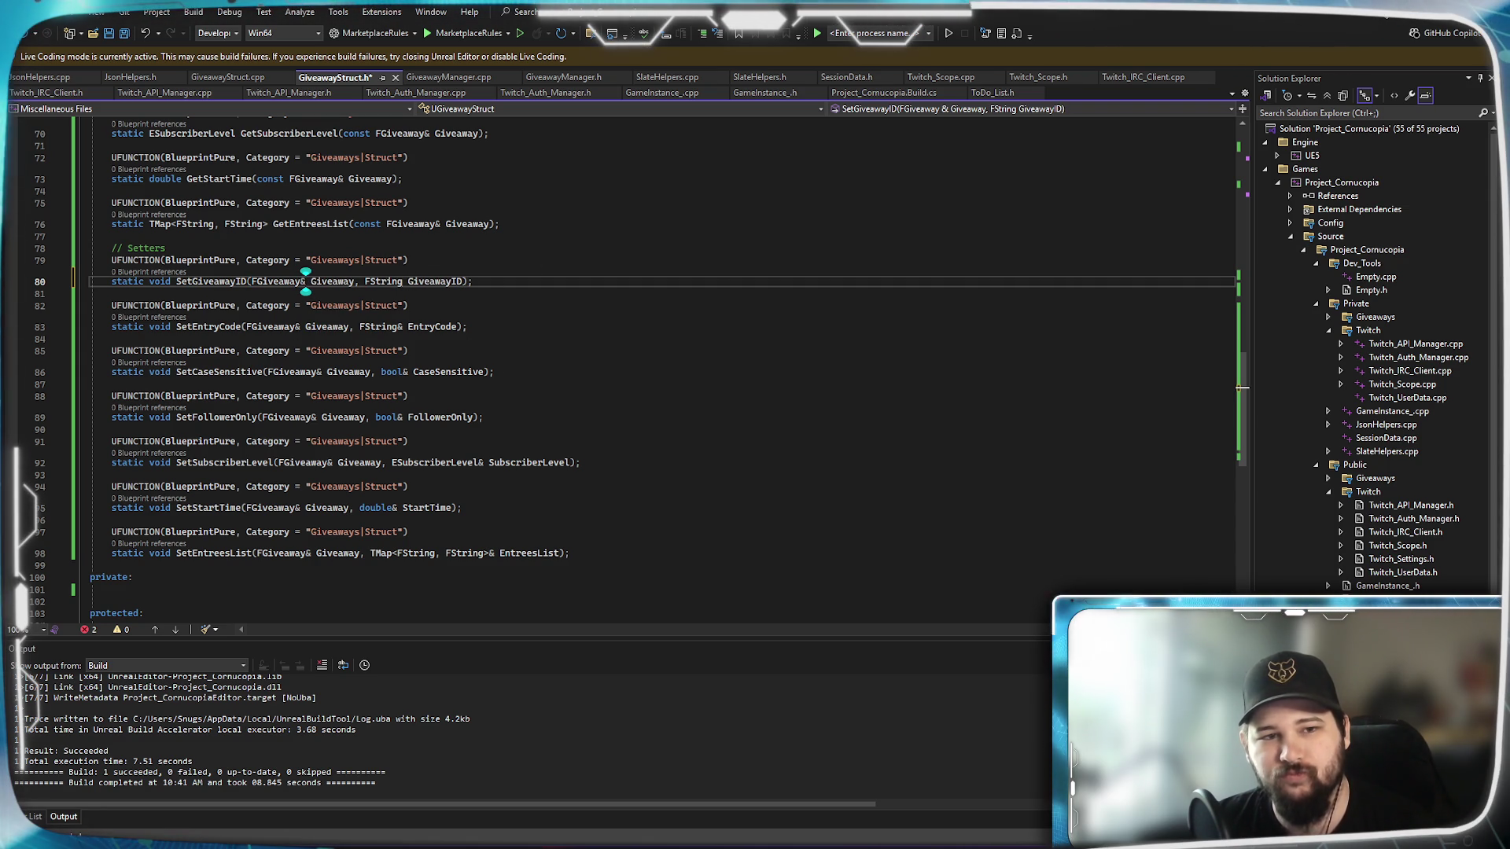
text(&)
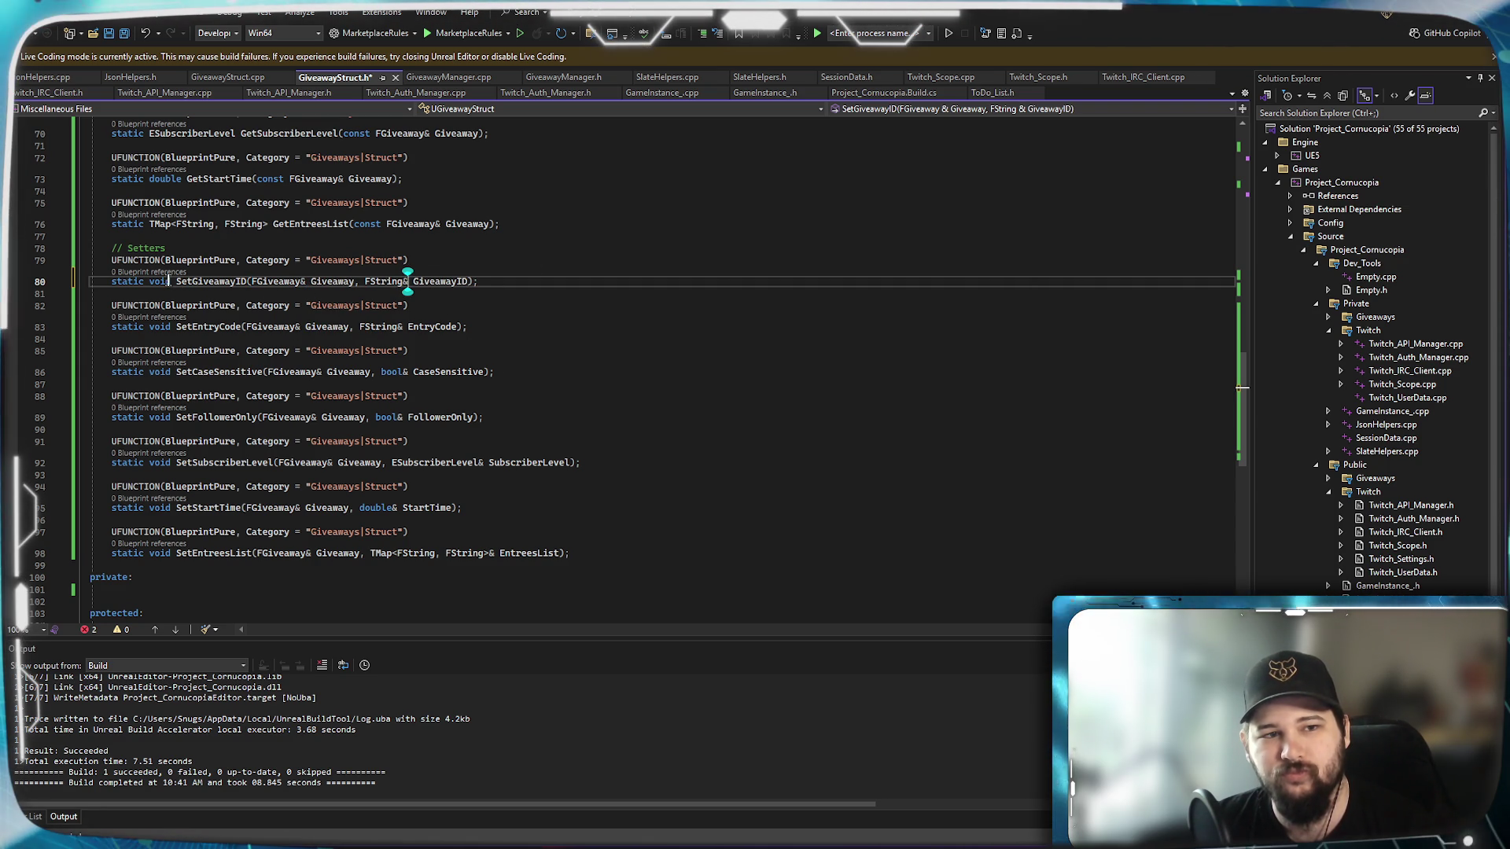
double_click(160, 282)
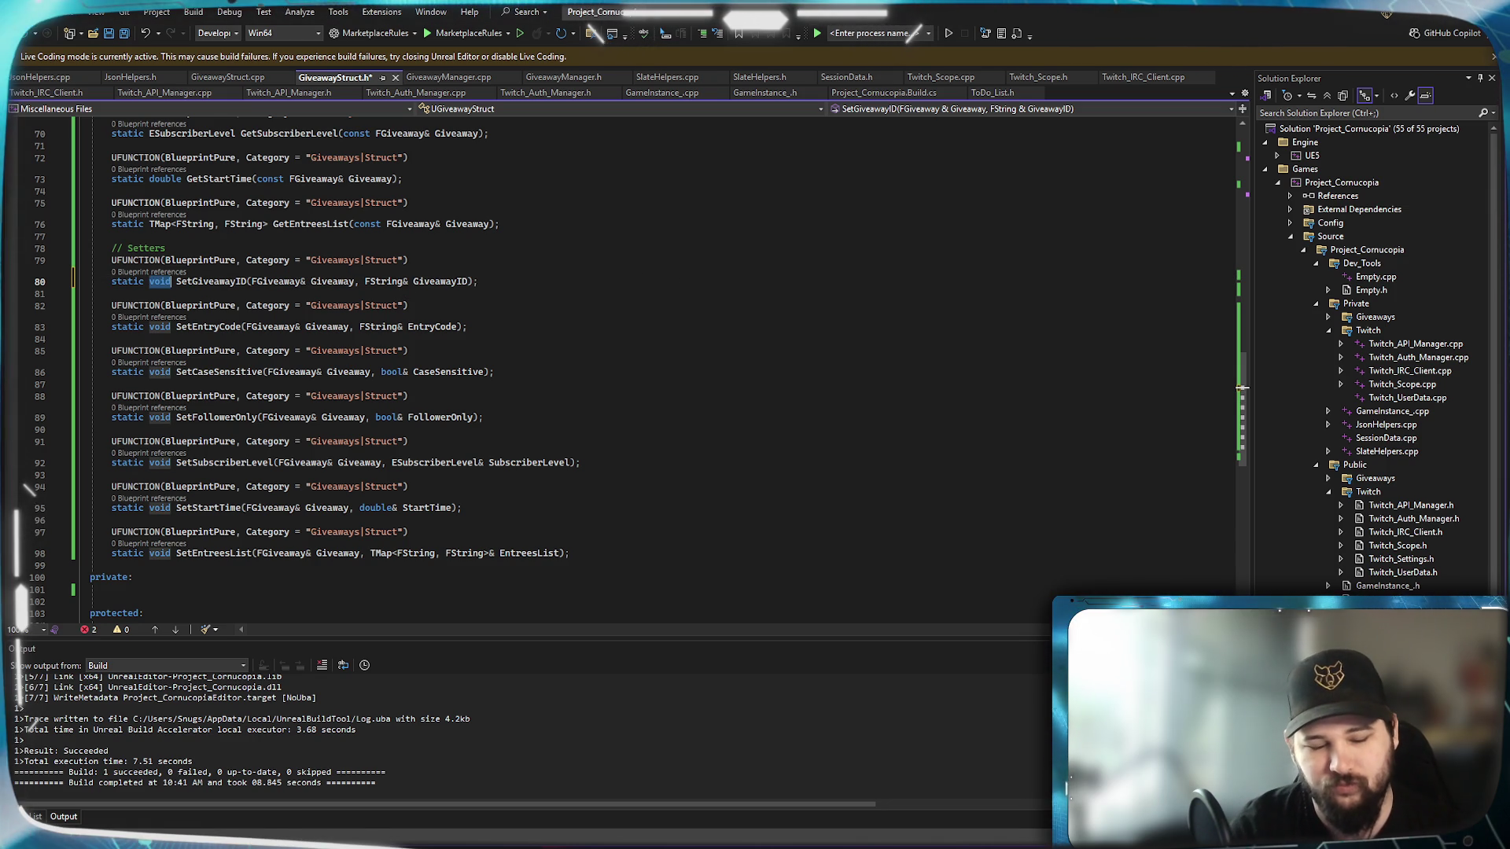
text(FGiveaway)
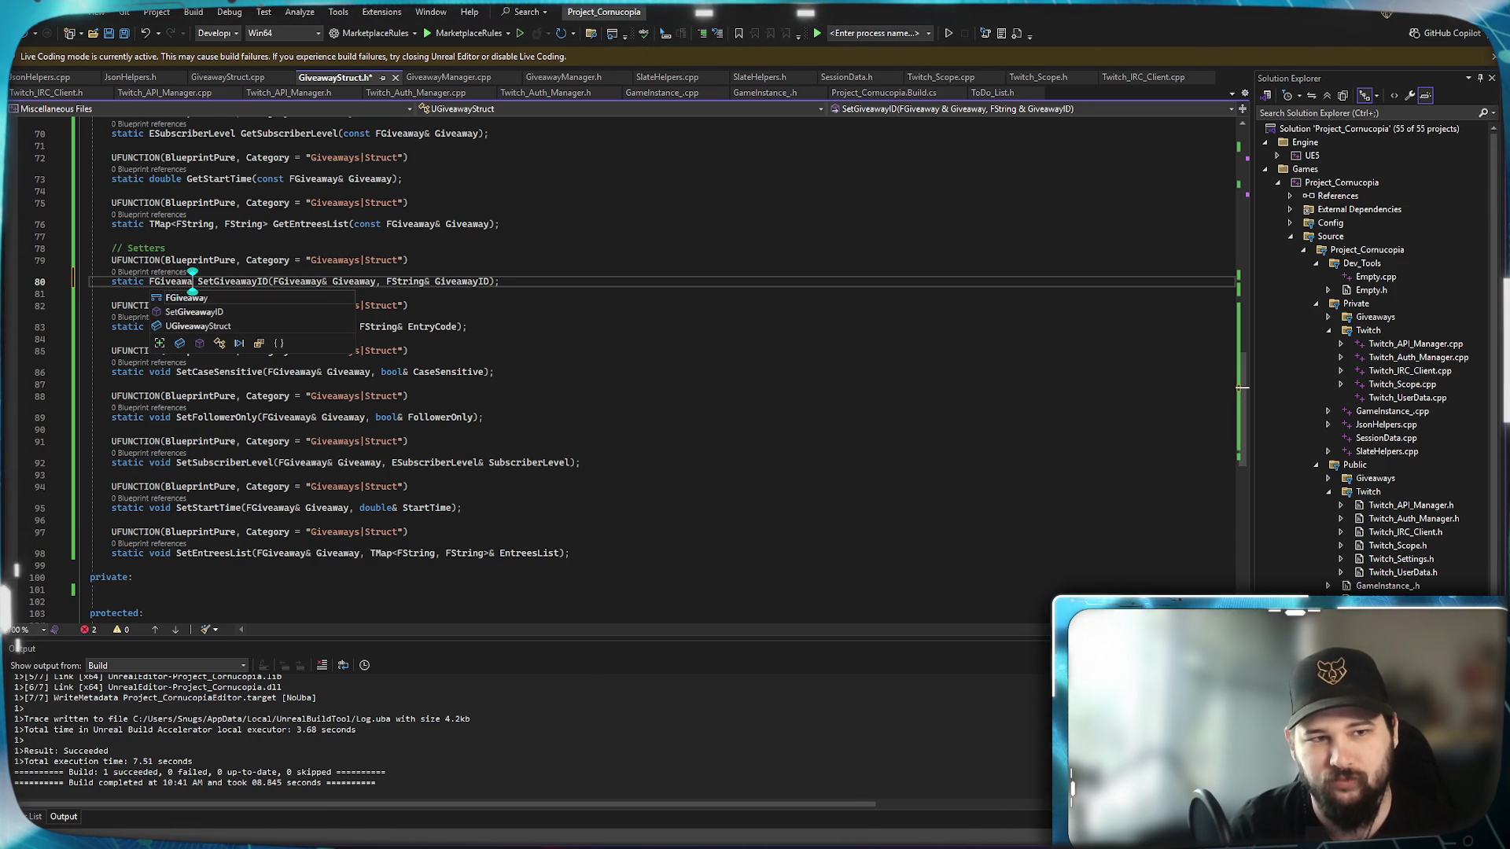
key(End)
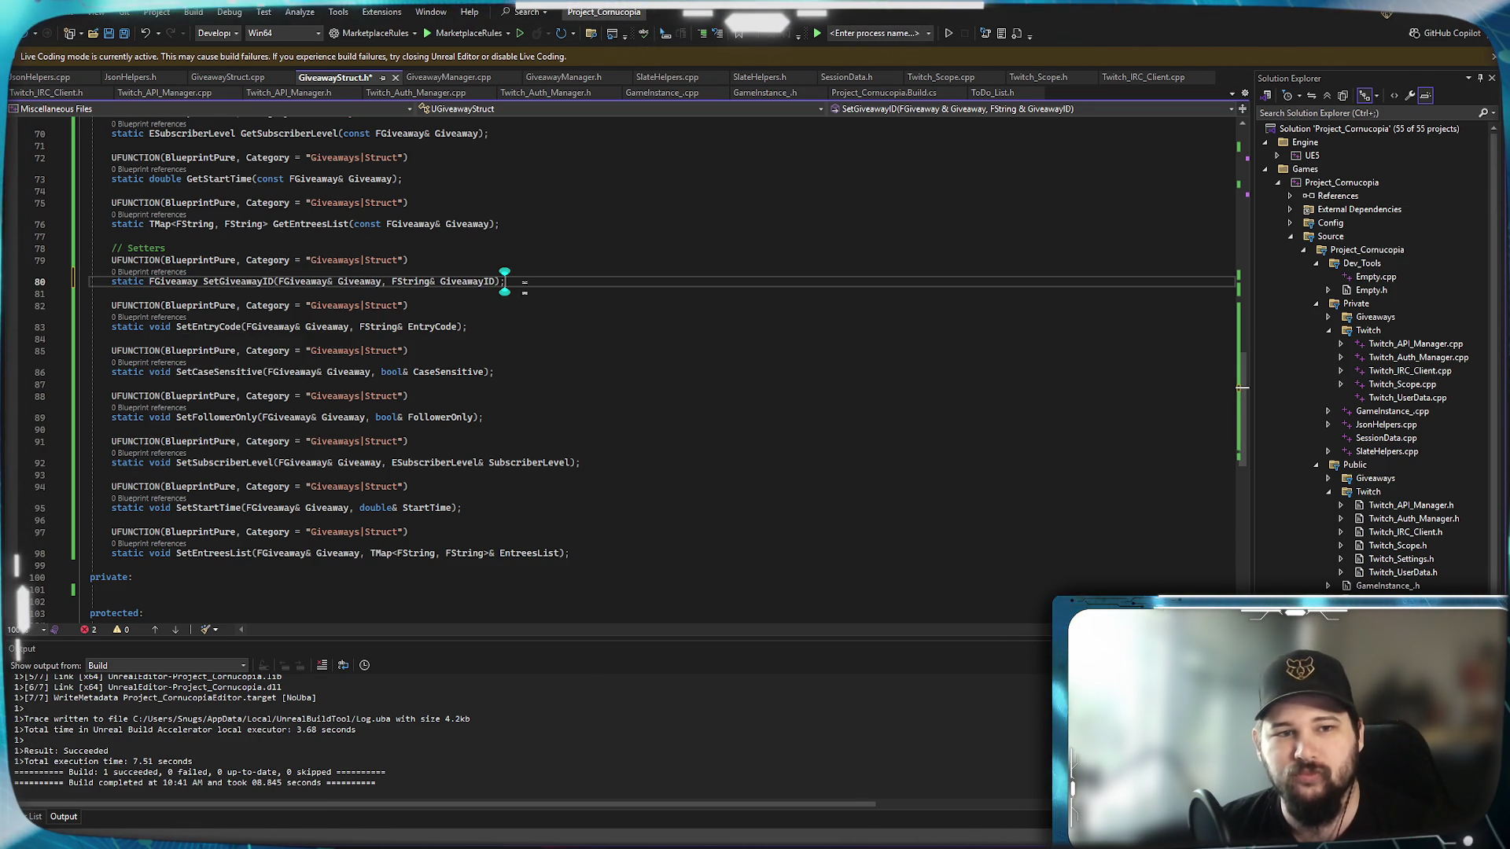
Give the .cpp definition an FGiveaway return type and an FString& GiveawayID parameter.
click(221, 78)
key(Home)
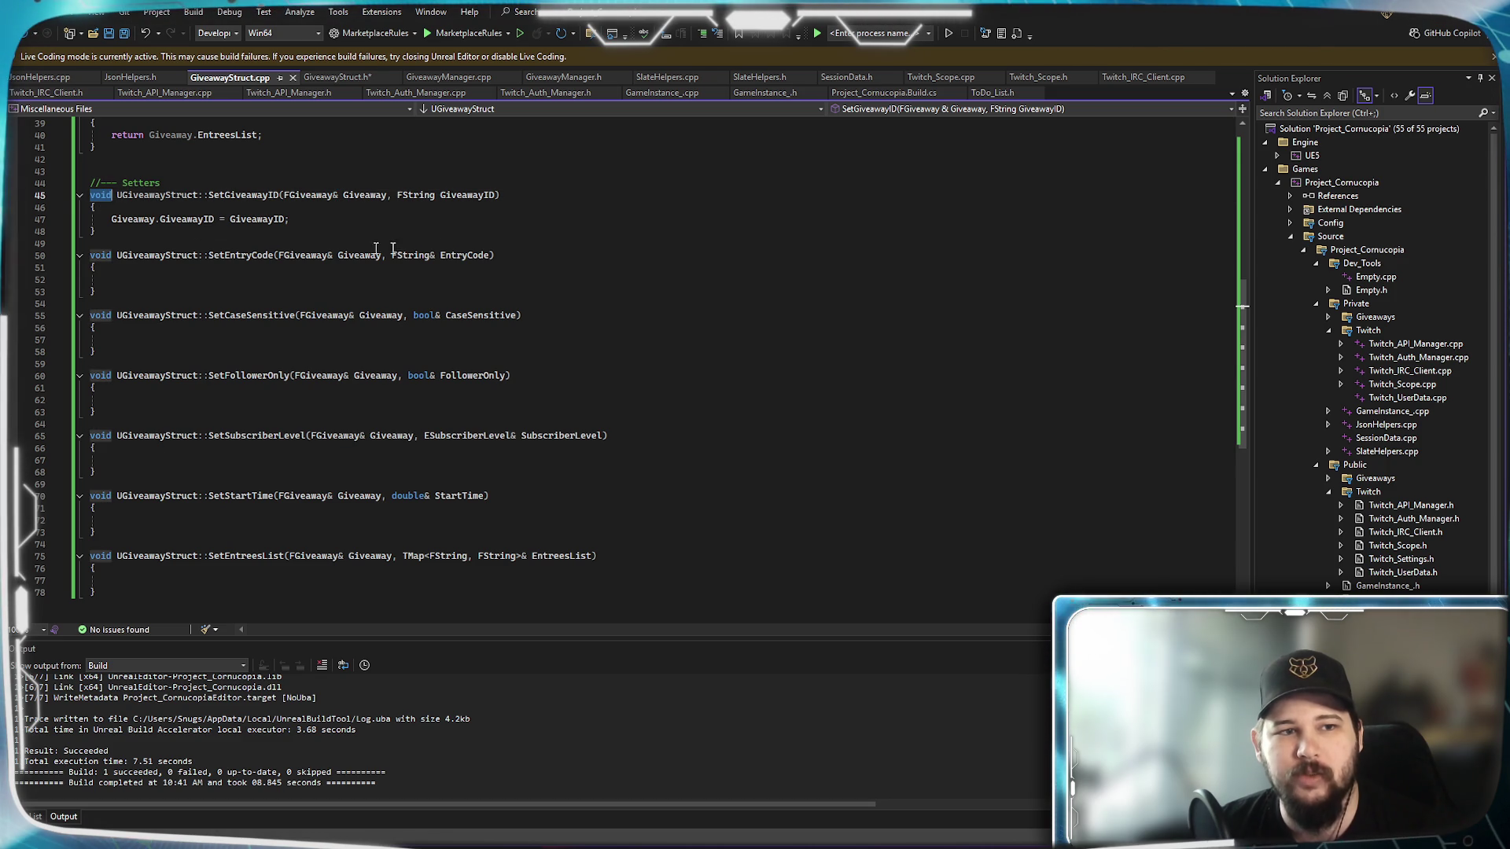
text(FStre)
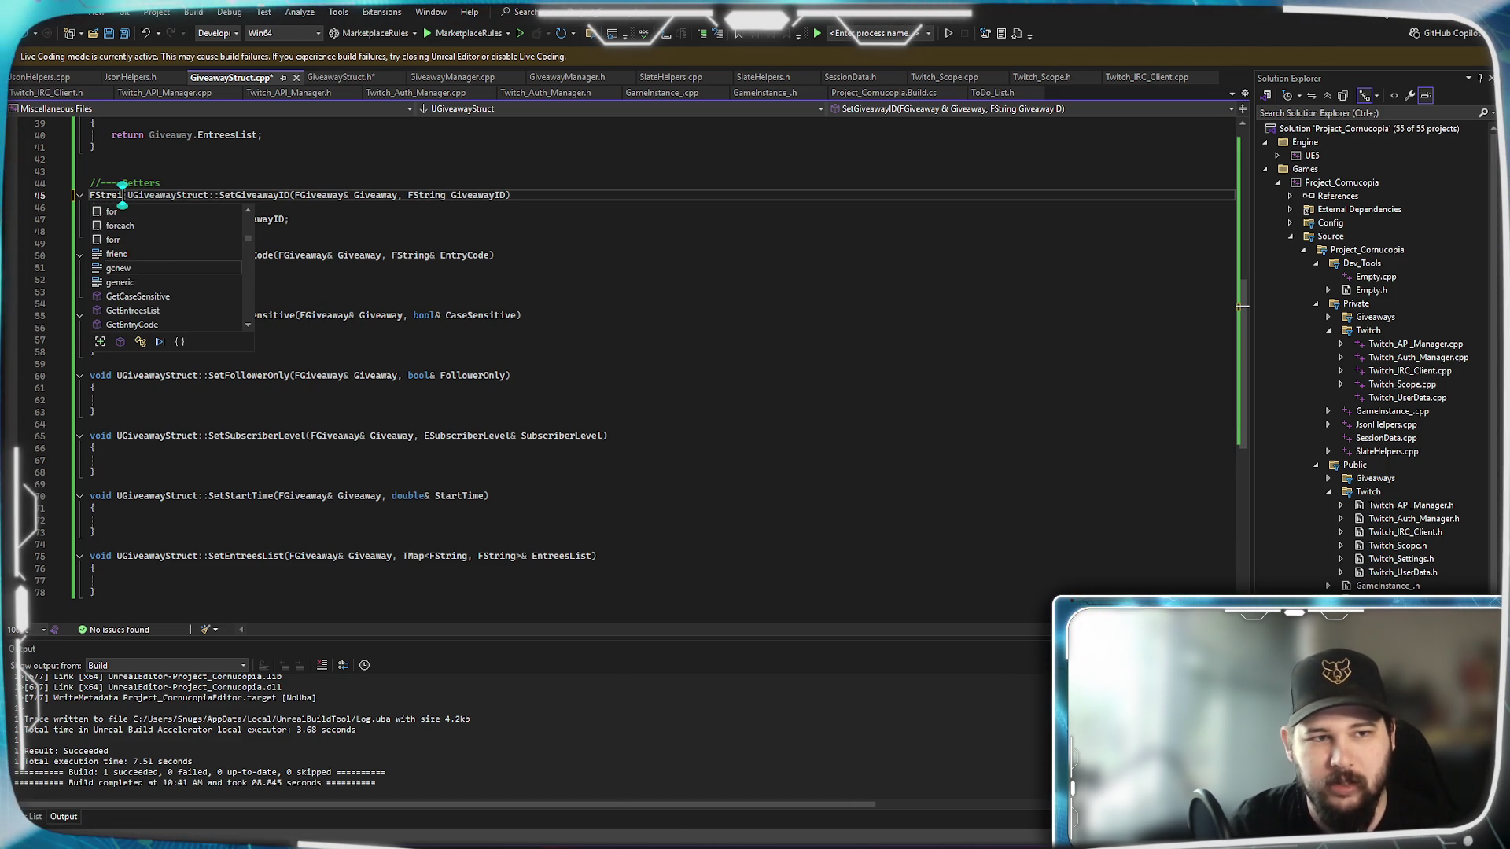
key(BackSpace)
key(BackSpace)
key(BackSpace)
text(Give)
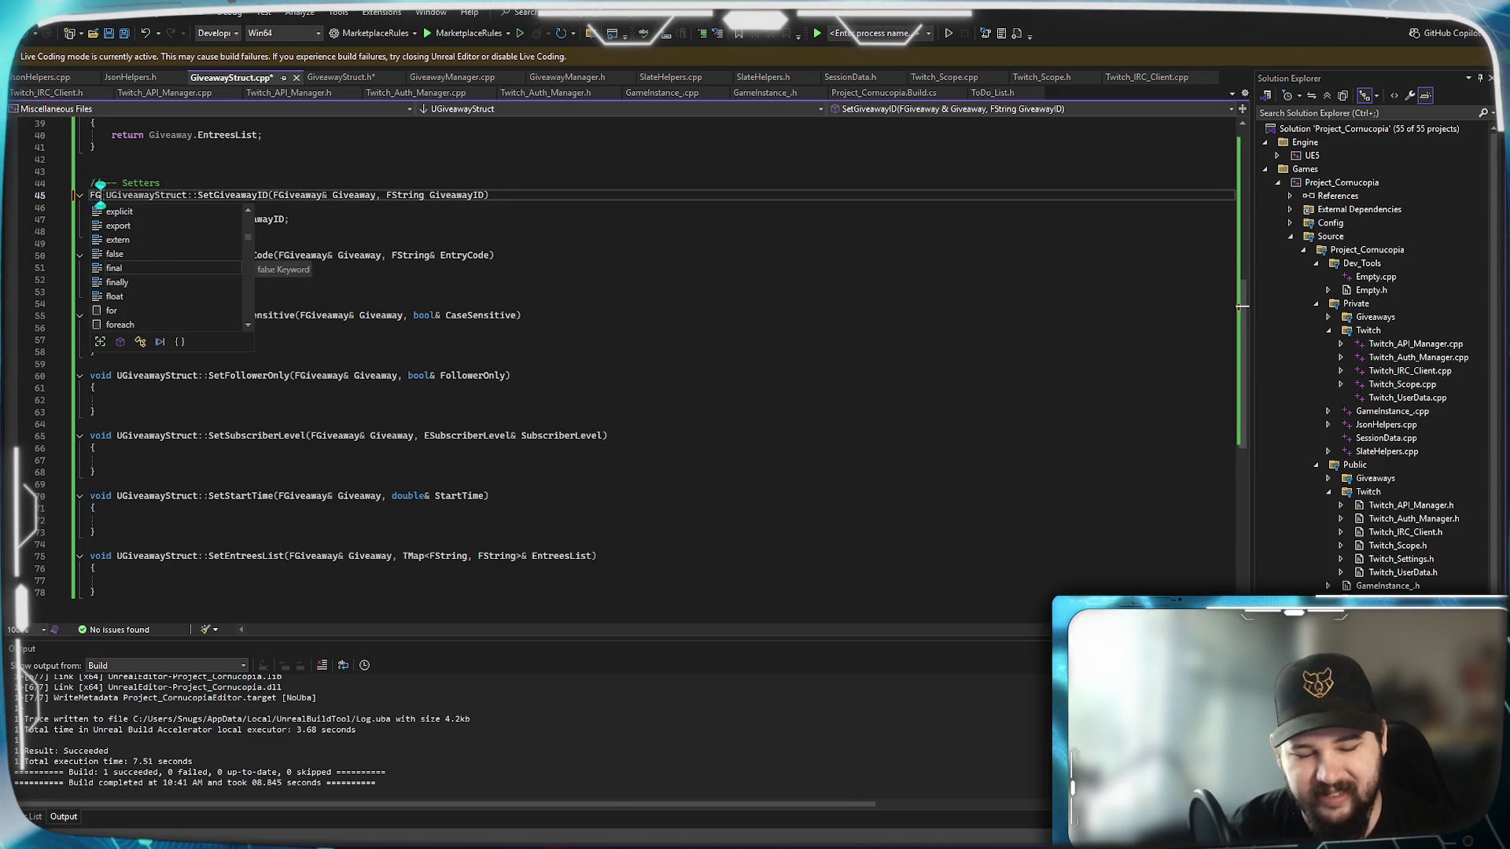
text(awy)
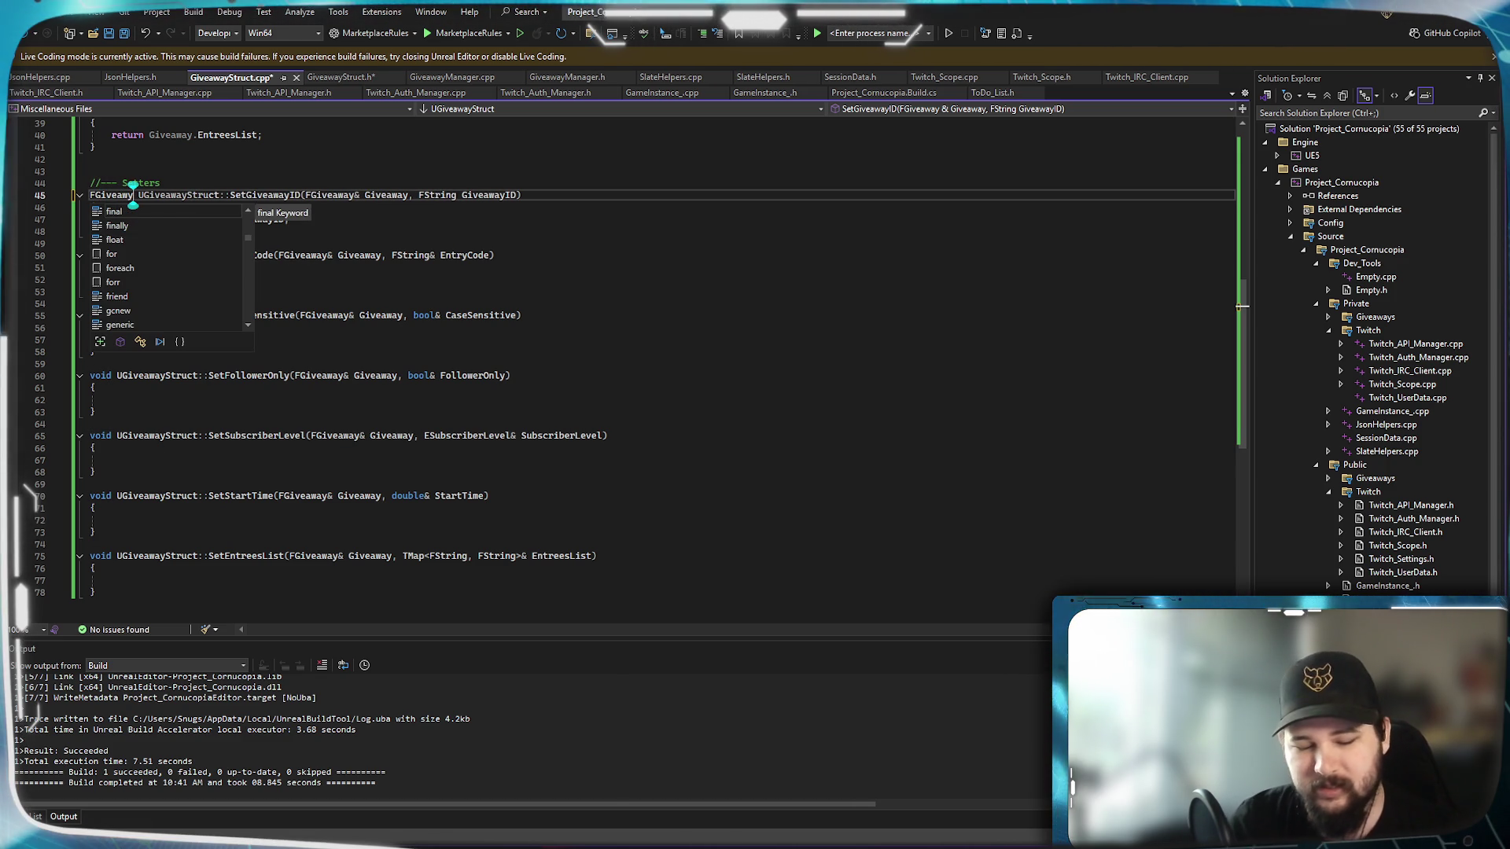
key(BackSpace)
text(a)
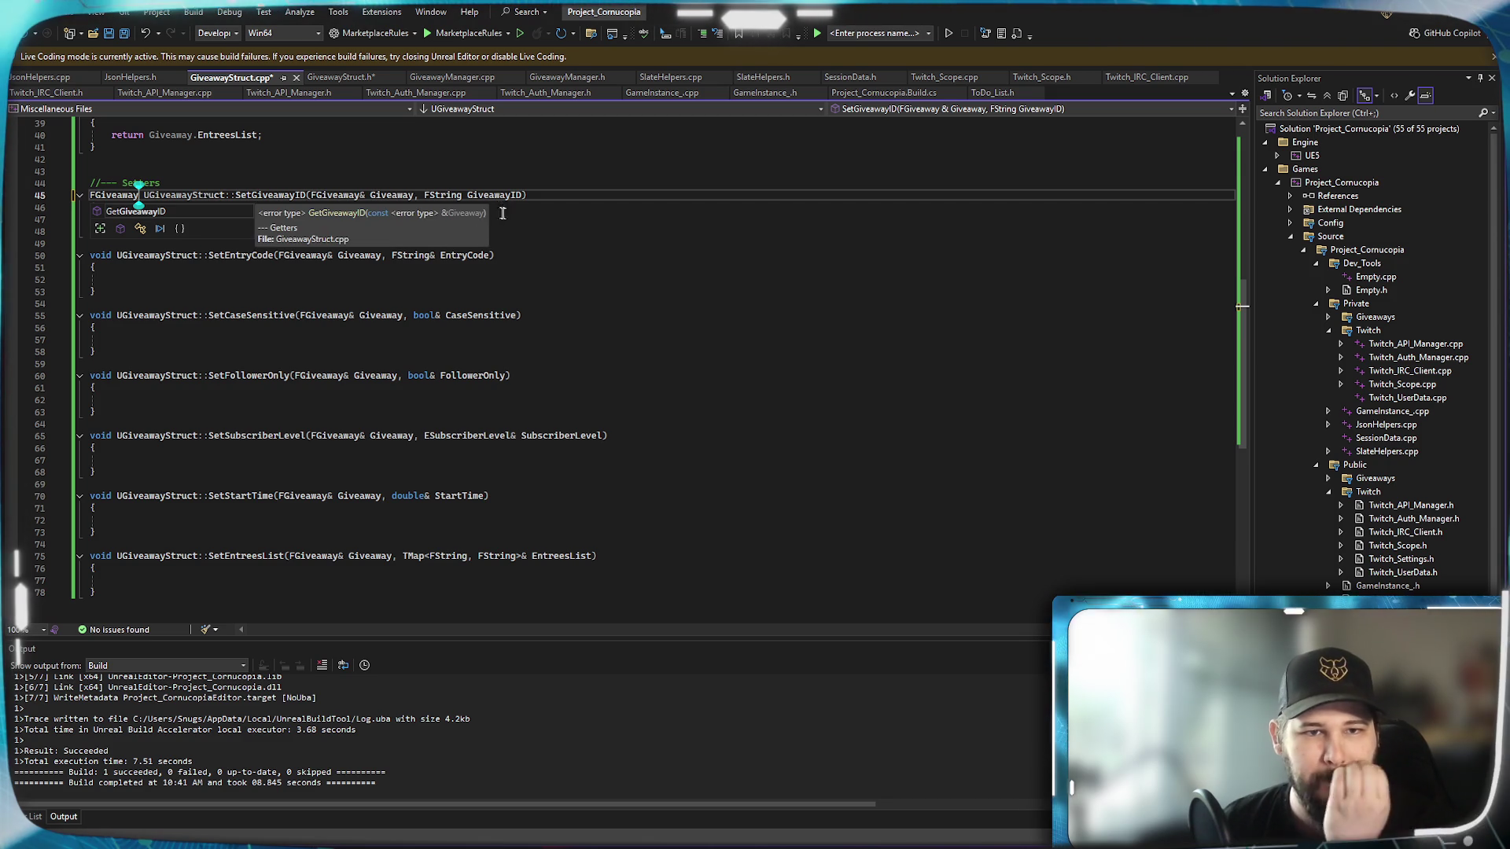
click(461, 194)
text(&)
text(Giveaway.GiveawayID = GiveawayID;)
Add 'return Giveaway;' after the GiveawayID assignment in the definition.
click(95, 232)
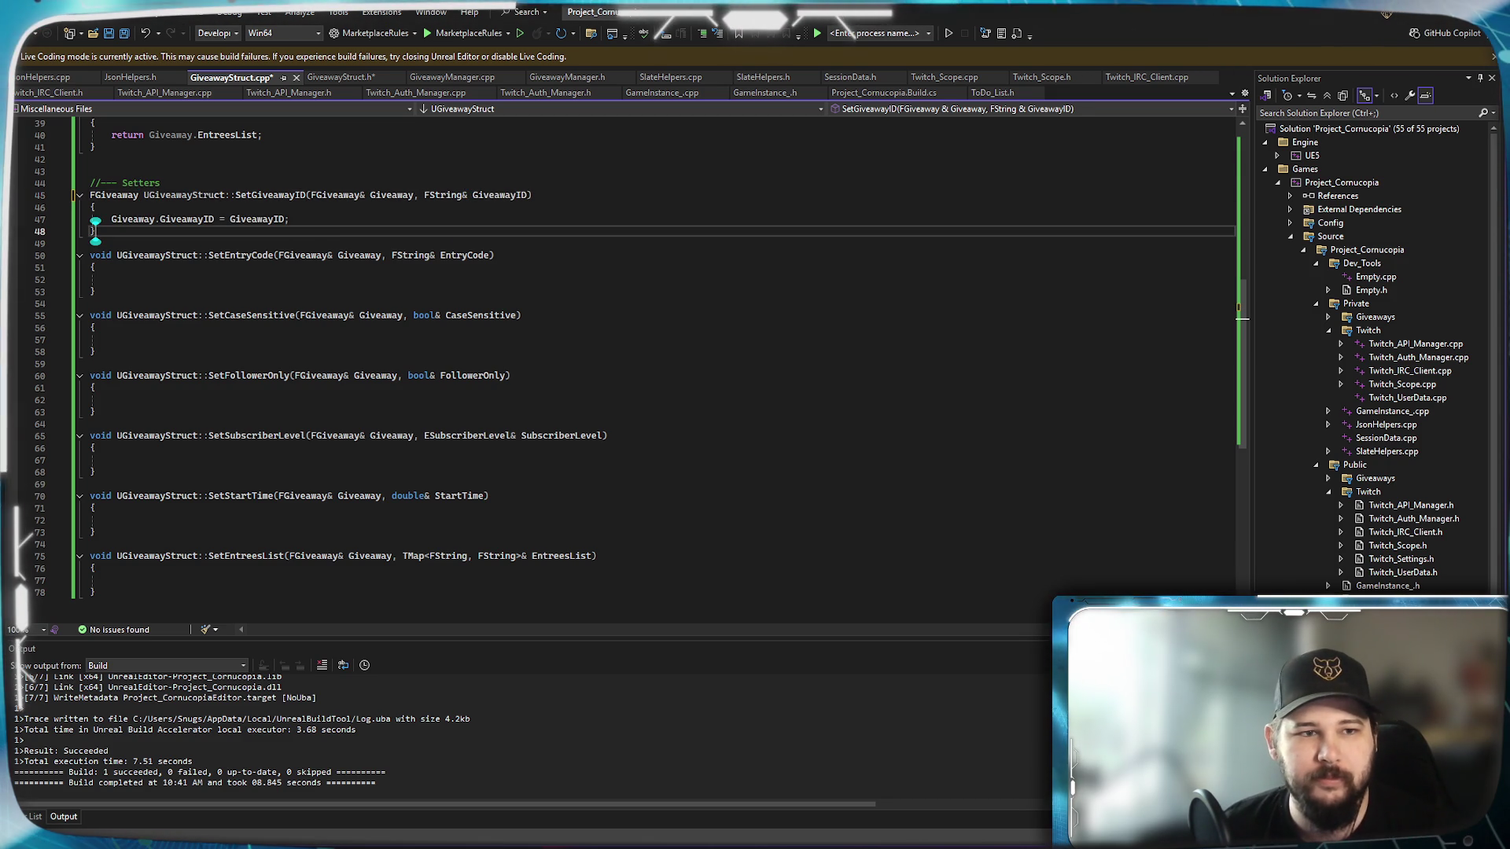
click(110, 219)
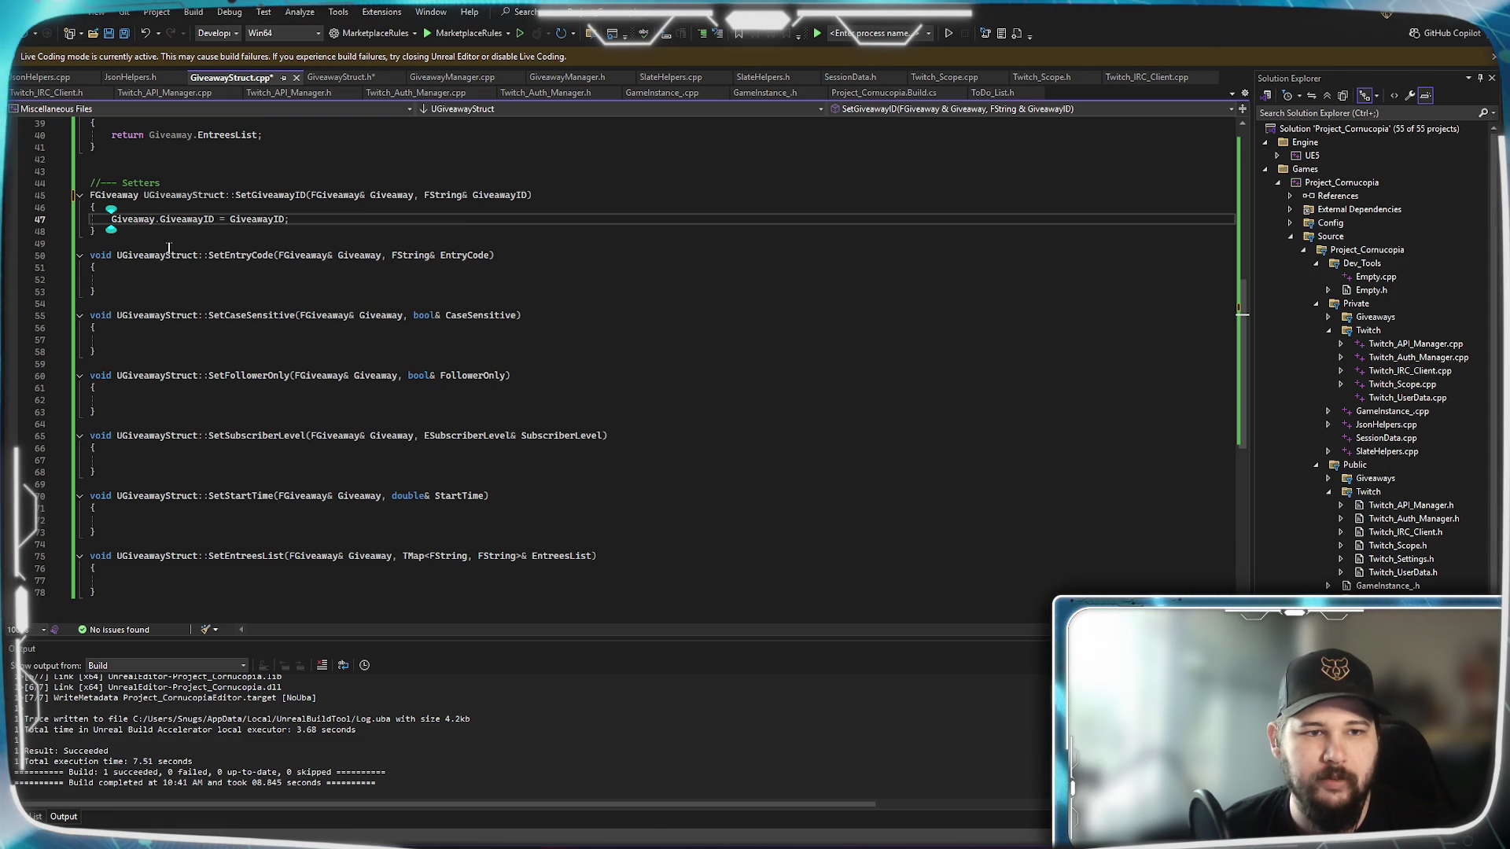
click(330, 221)
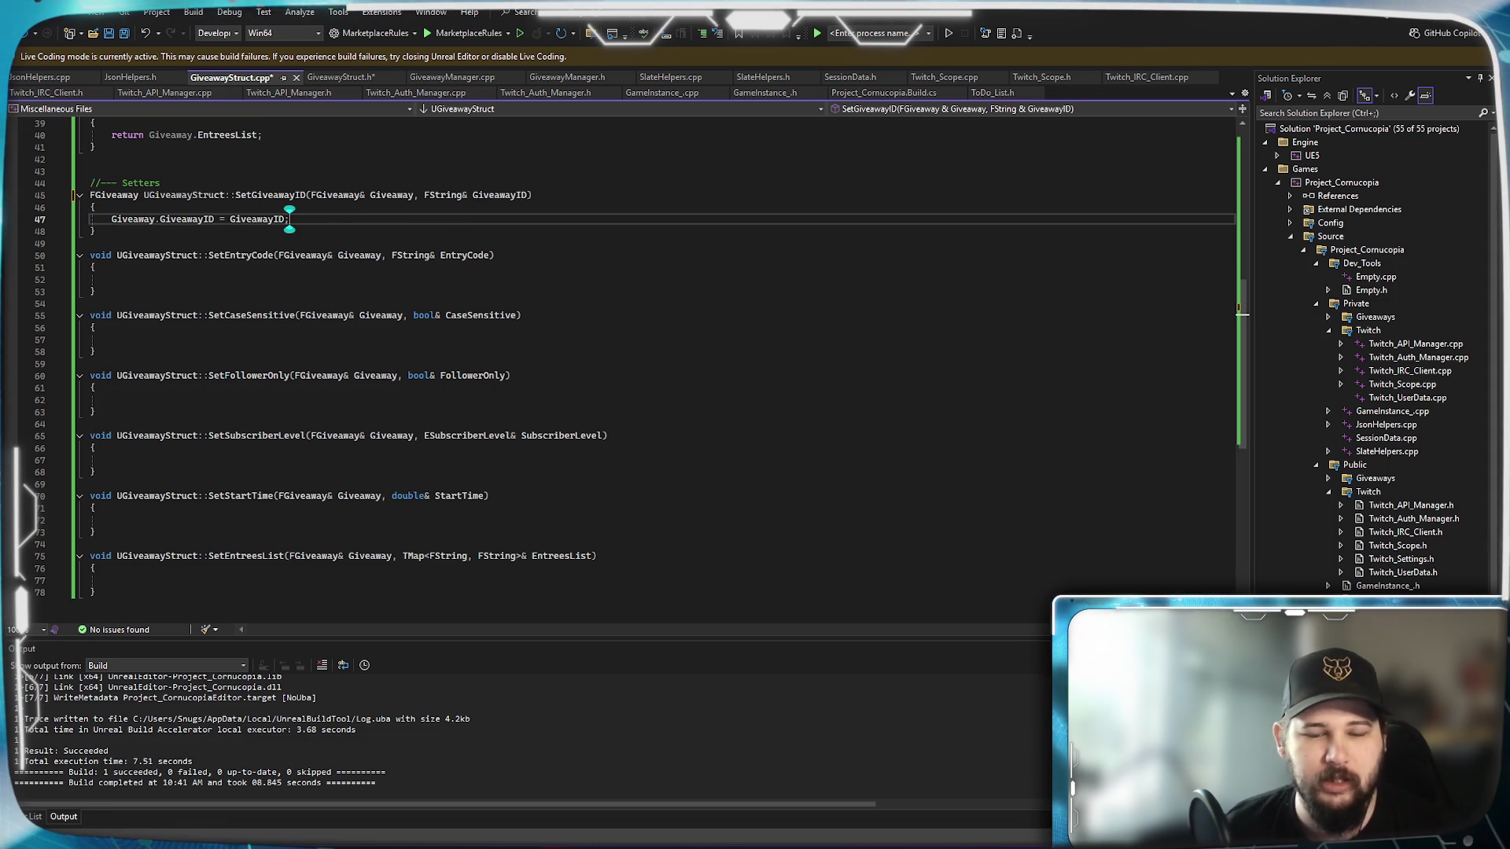
key(Return)
key(Return)
text(return)
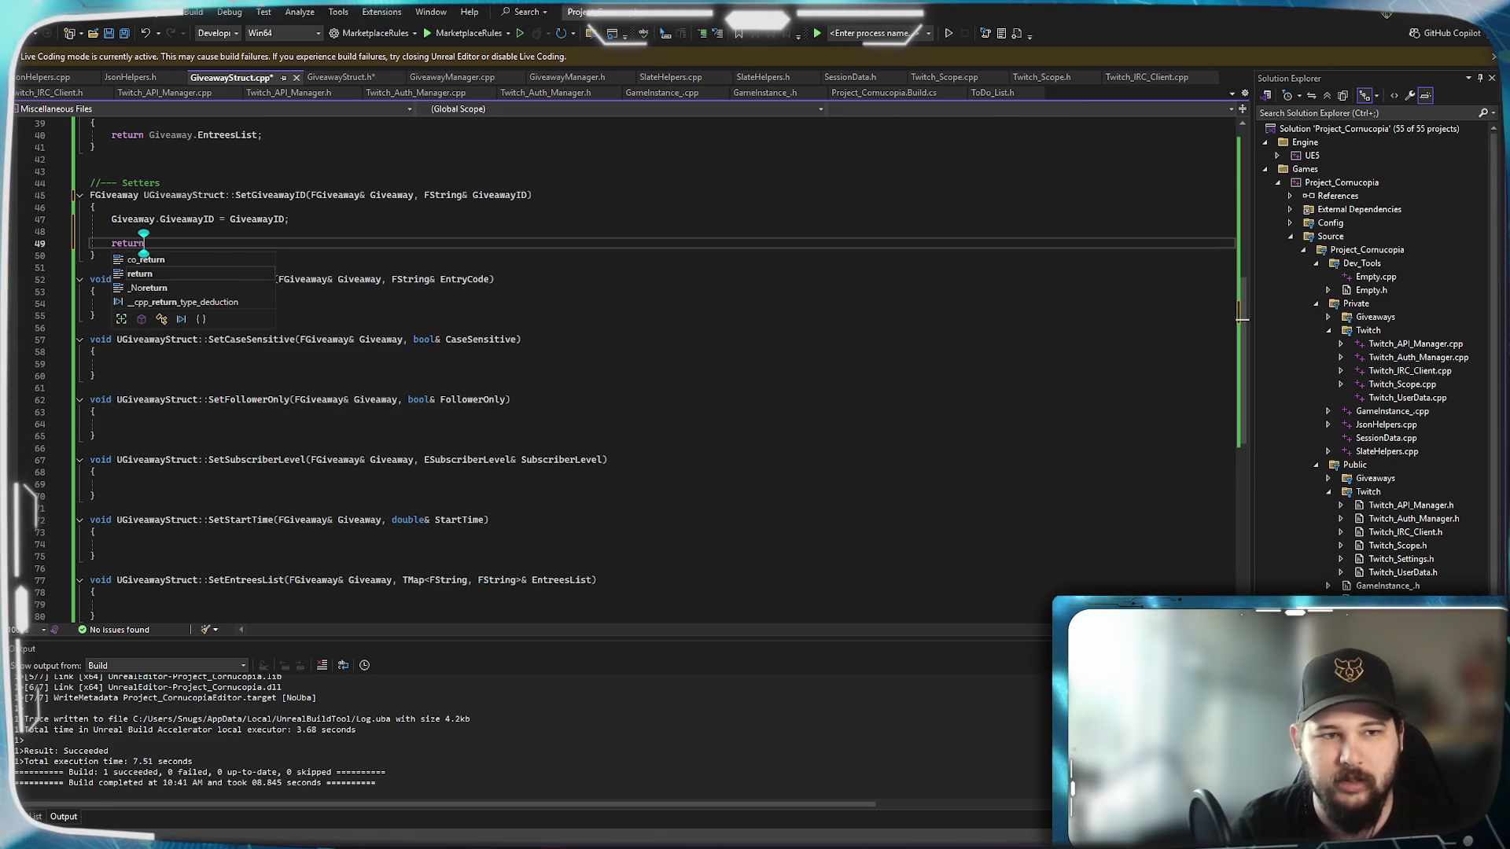
text( Giveaway)
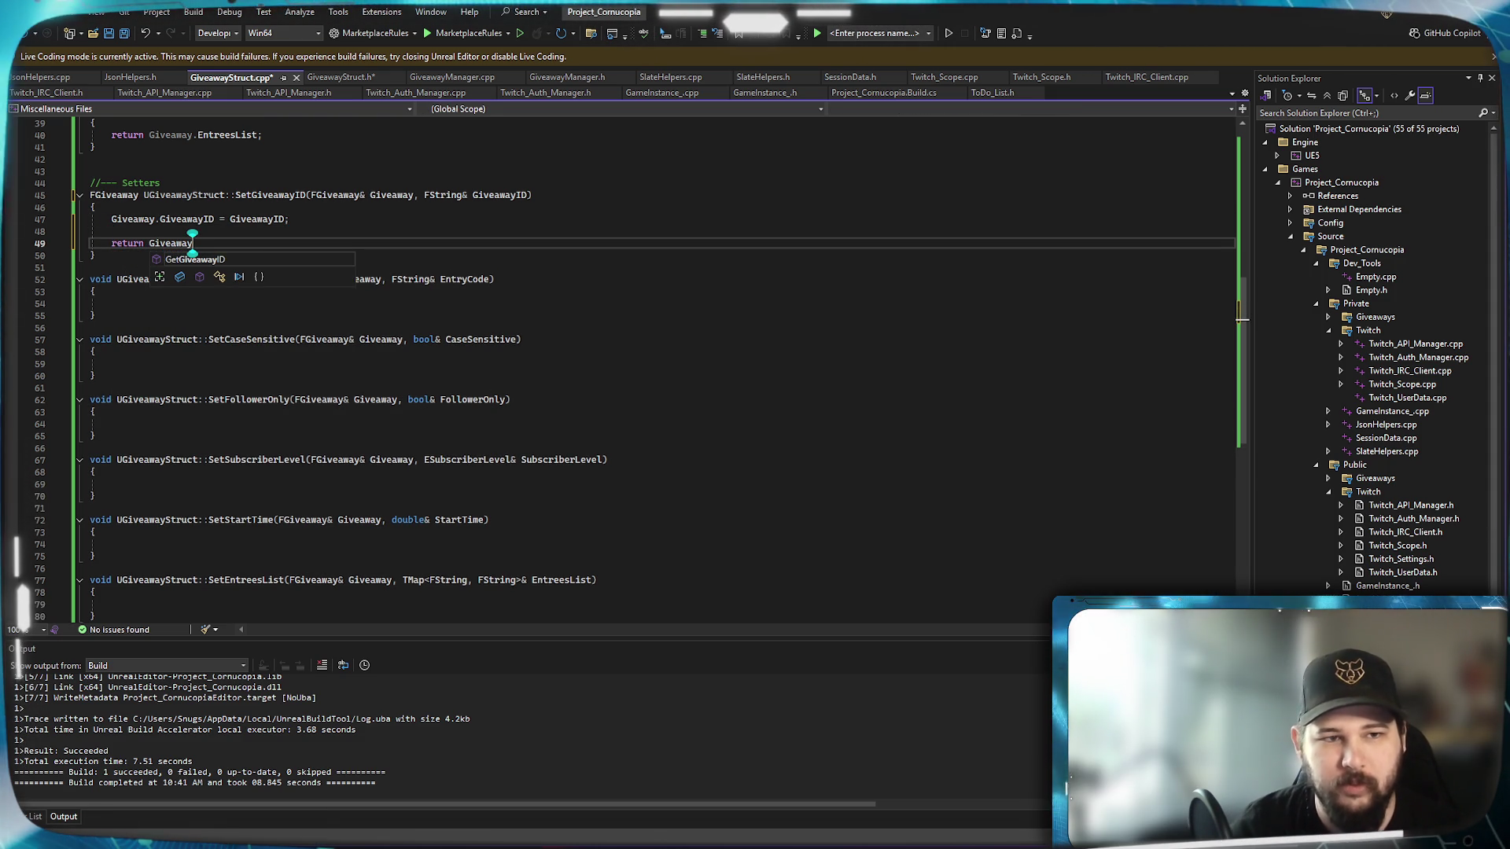
text(;)
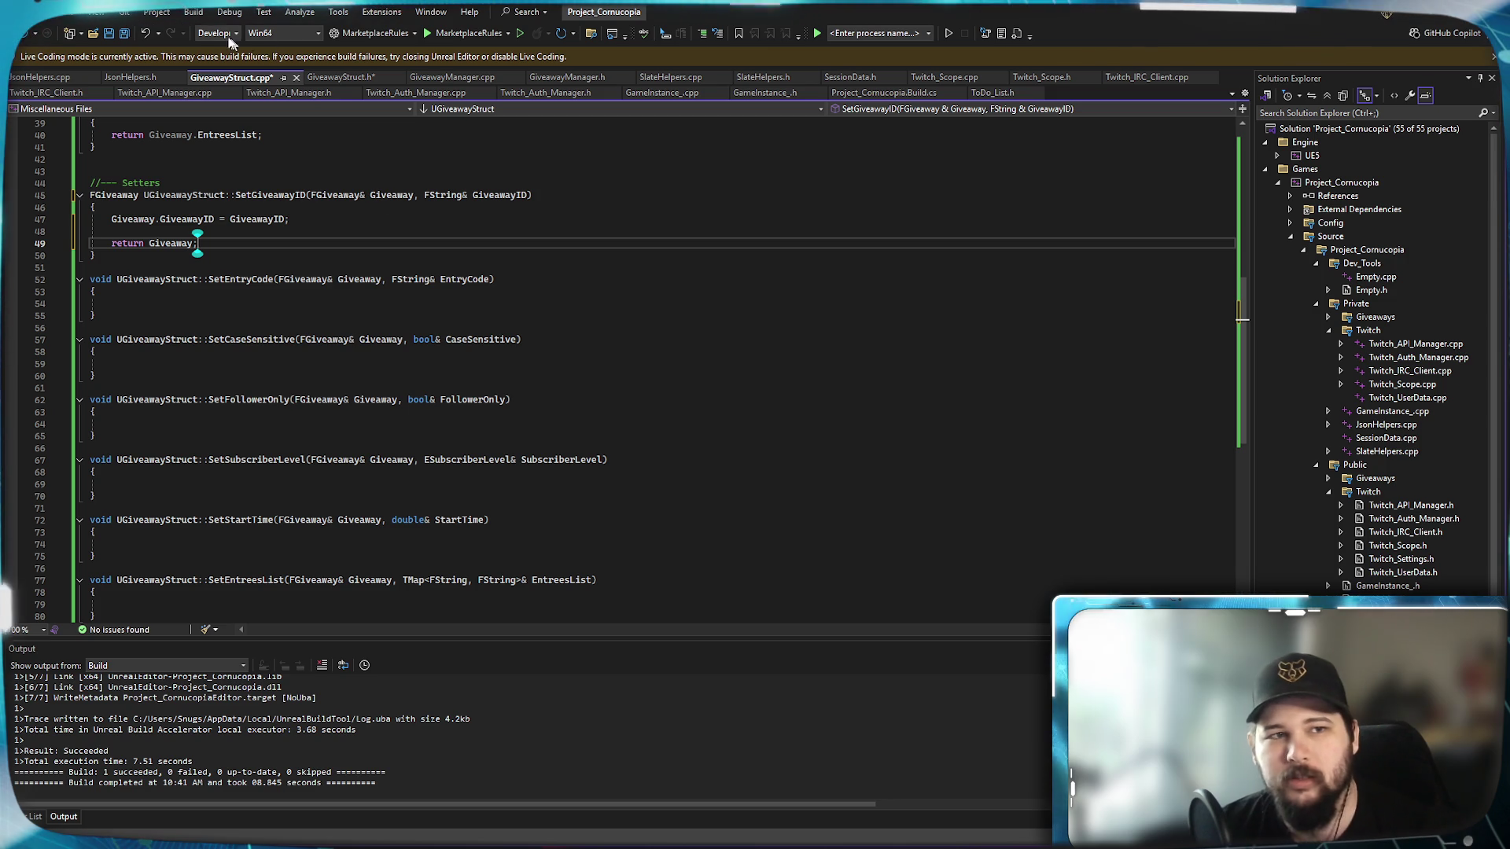
click(192, 12)
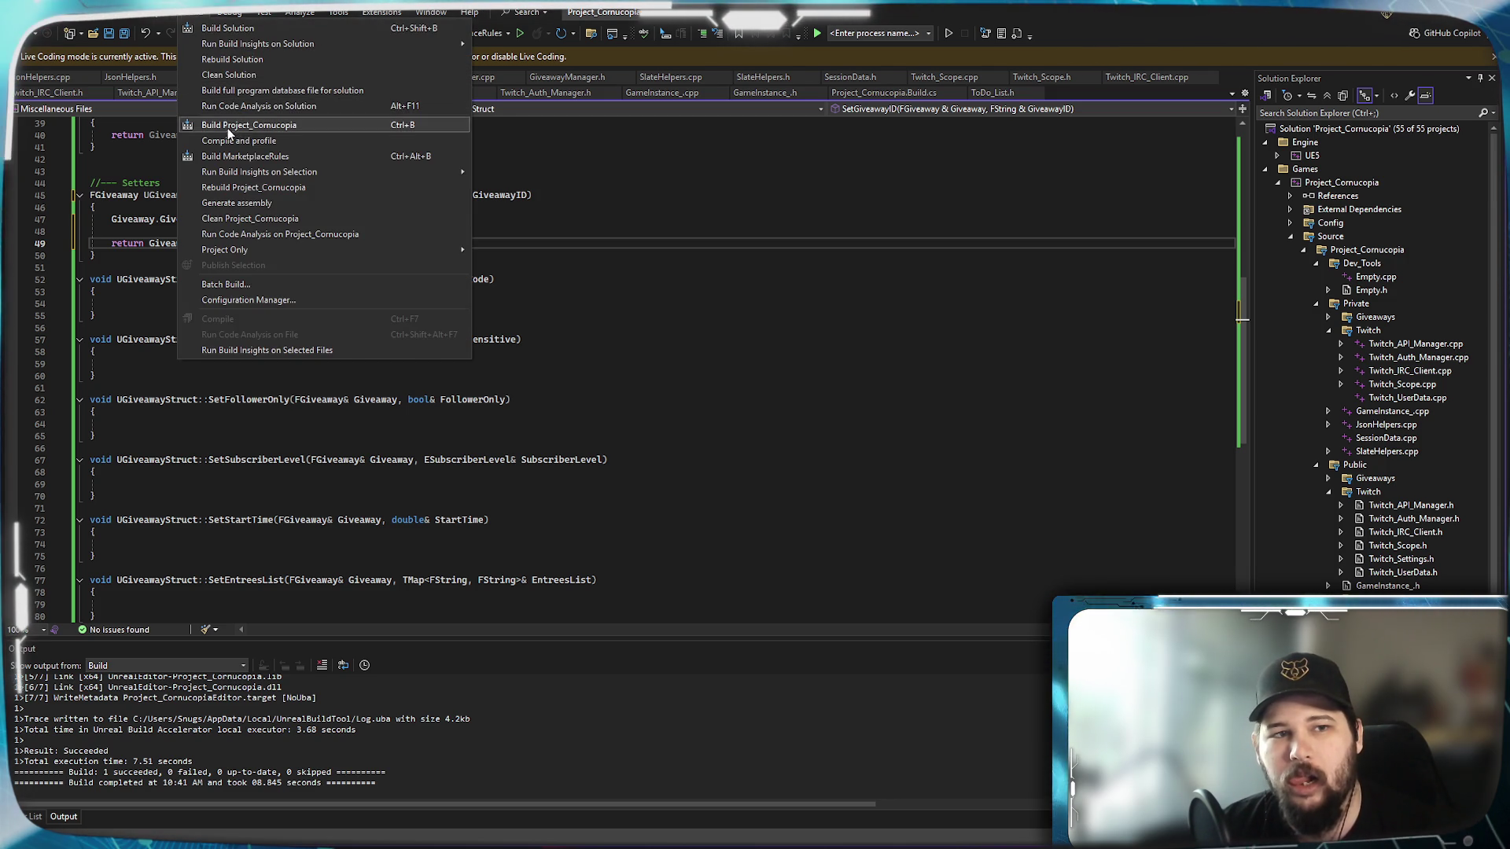
Build Project_Cornucopia with the revised SetGiveawayID and switch to the Epic Games Launcher.
click(228, 125)
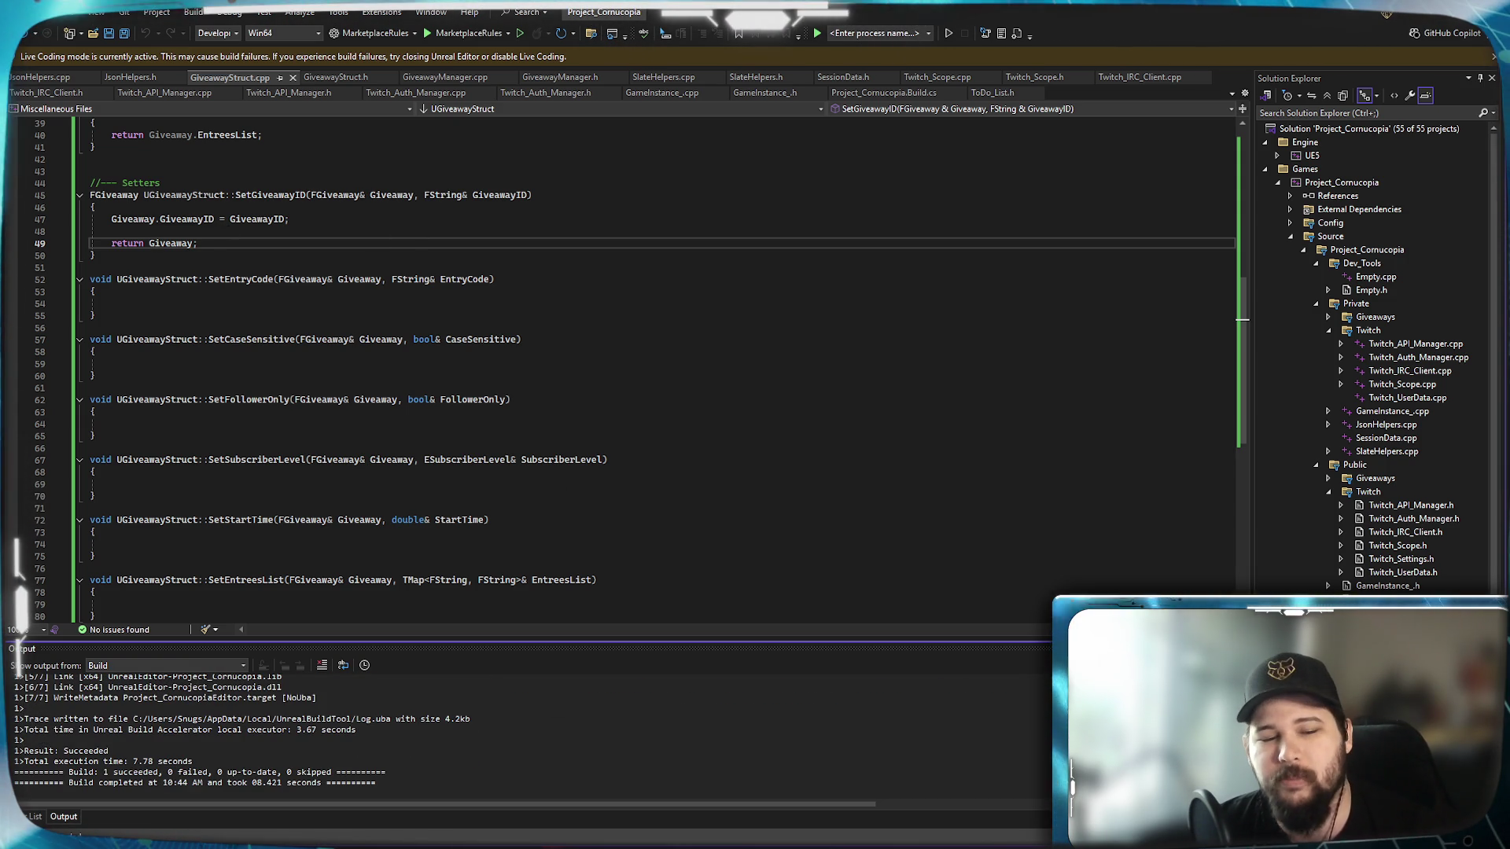
key(alt+Tab)
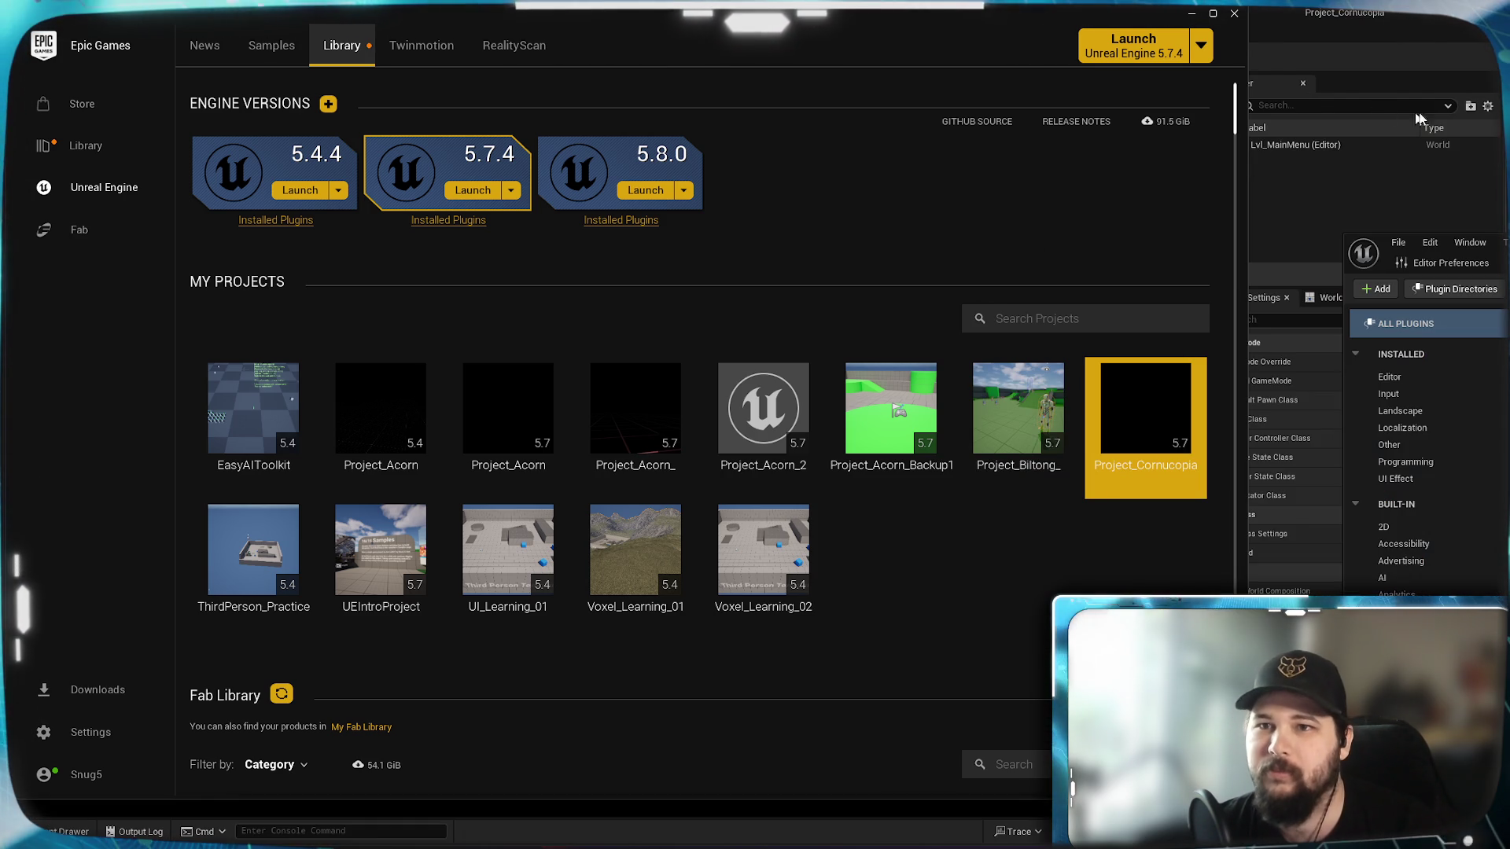
Confirm the Set Giveaway ID node in UI_MainMenu now shows a Return Value, then return to Visual Studio.
click(1193, 15)
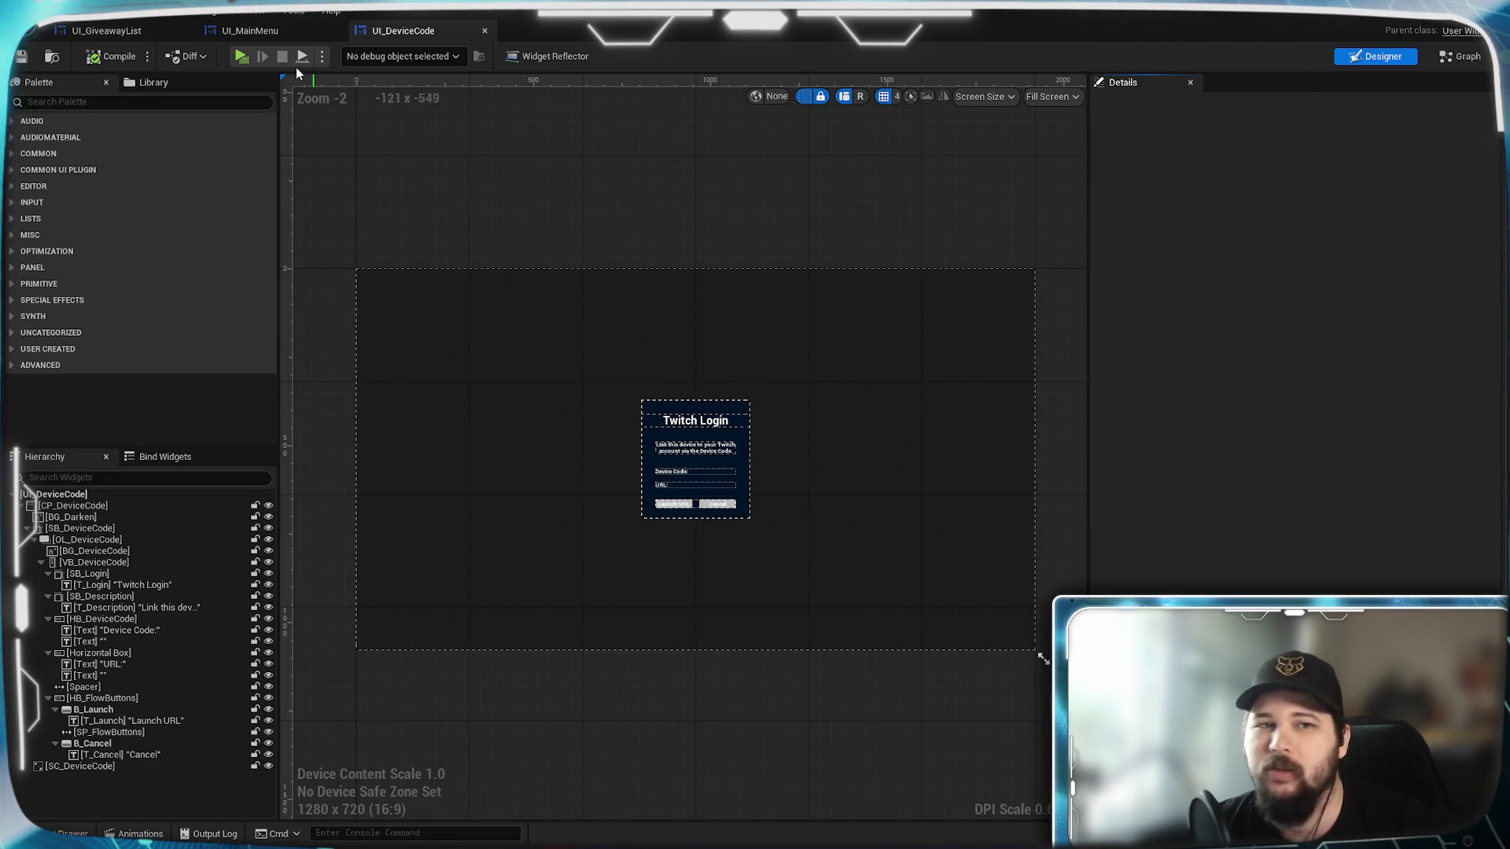
click(267, 31)
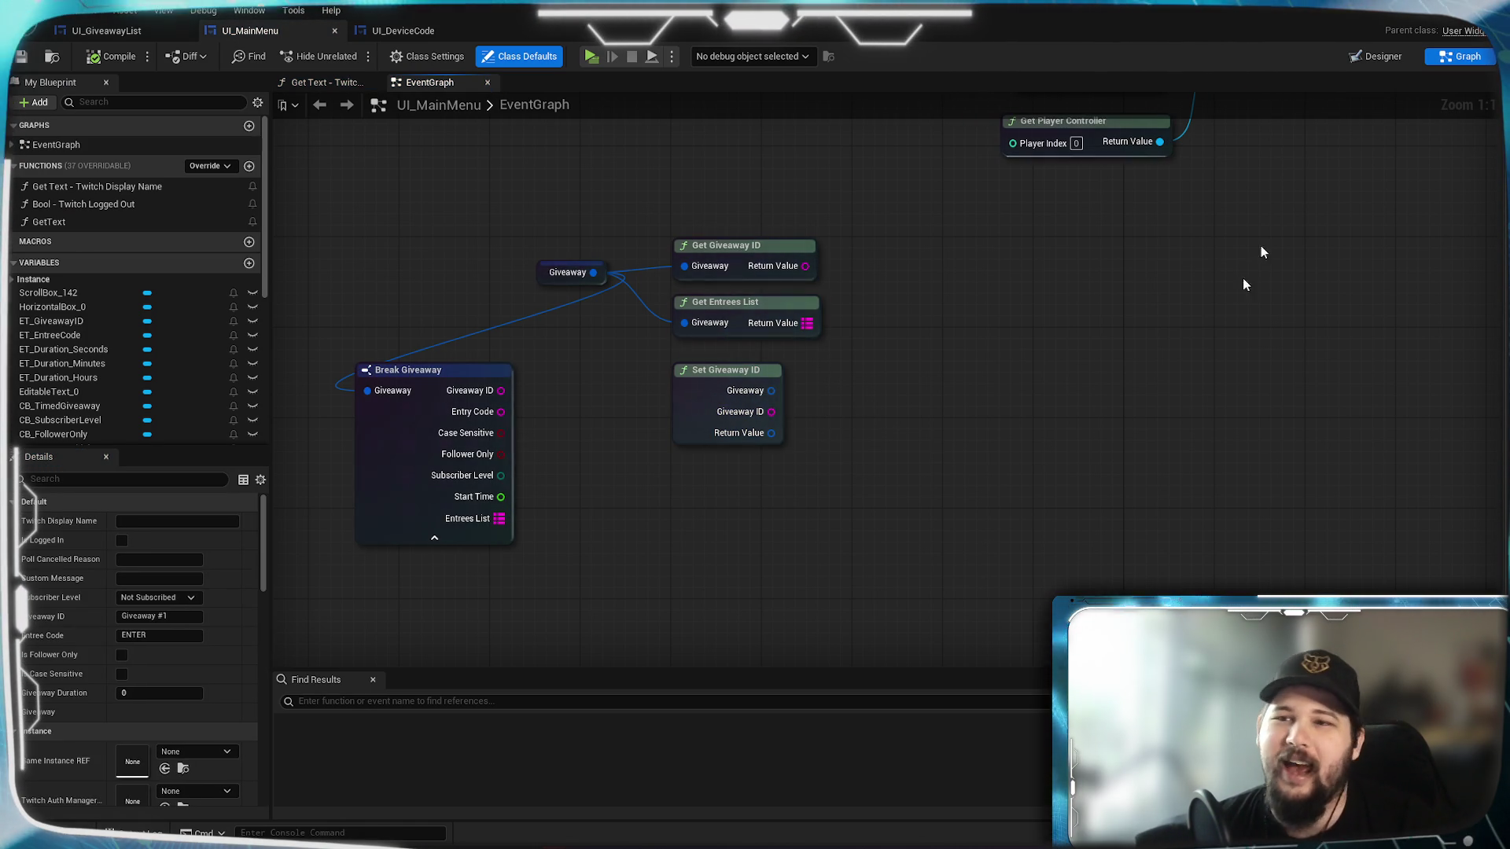
click(1430, 12)
key(alt+Tab)
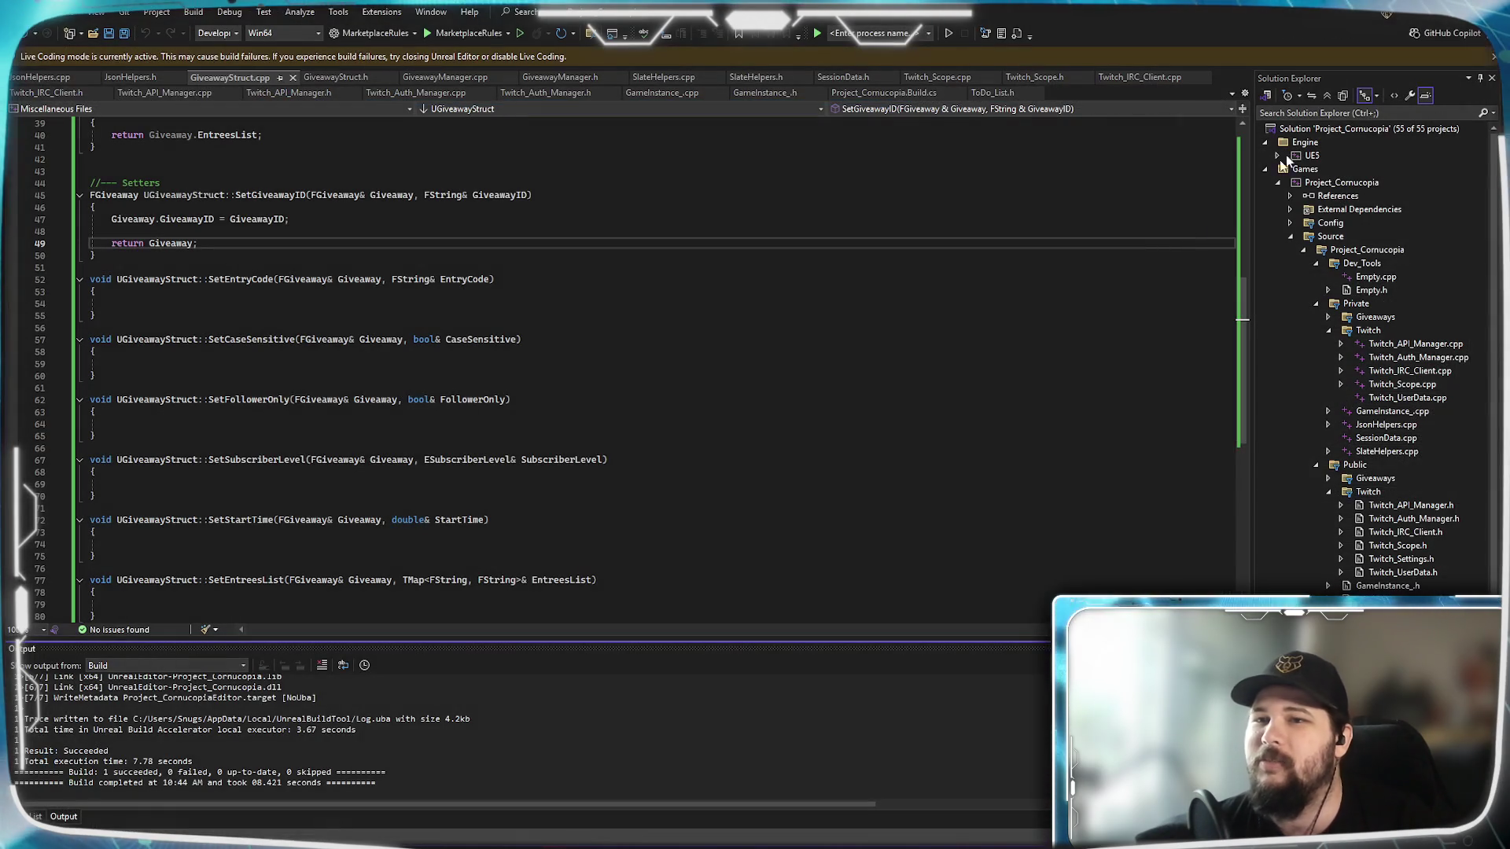
Change SetGiveawayID in GiveawayStruct.cpp to take FGiveaway and FString by value, then save.
click(364, 195)
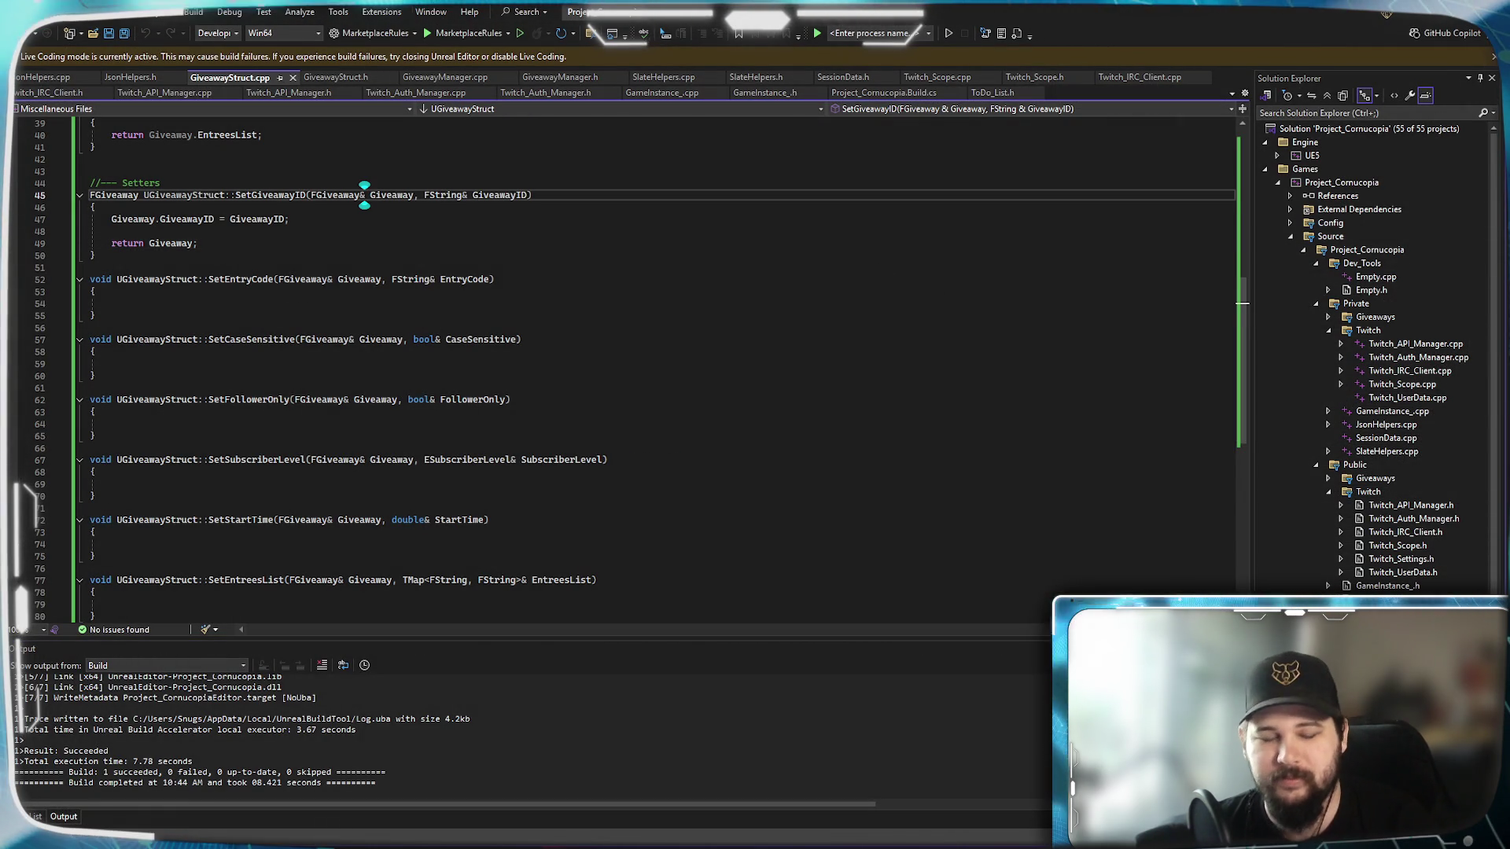
key(BackSpace)
click(461, 195)
key(BackSpace)
key(ctrl+s)
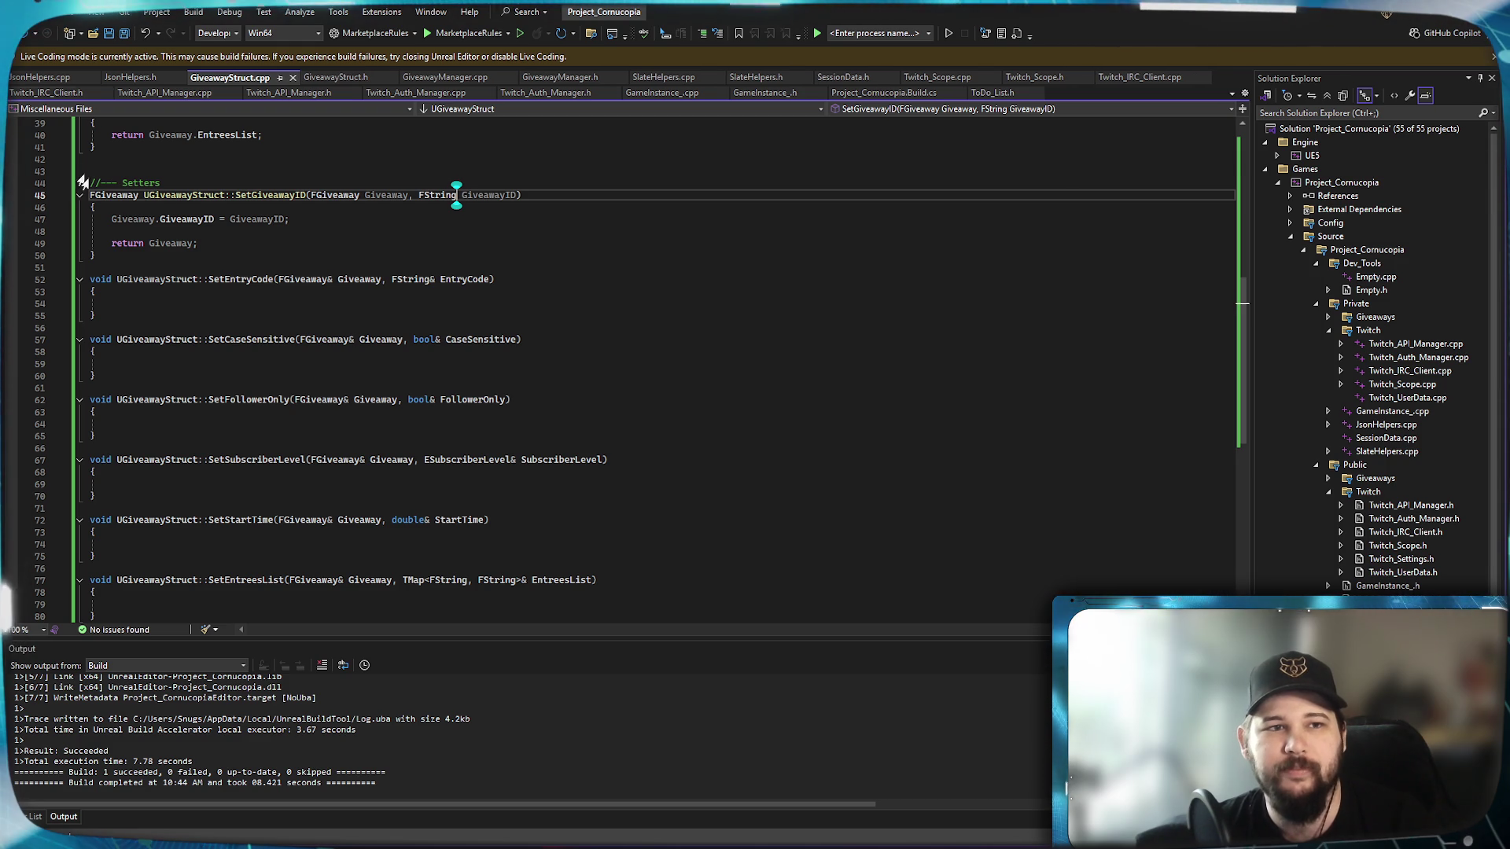
Build Project_Cornucopia, which fails with SetGiveawayID not found in UGiveawayStruct.
click(345, 230)
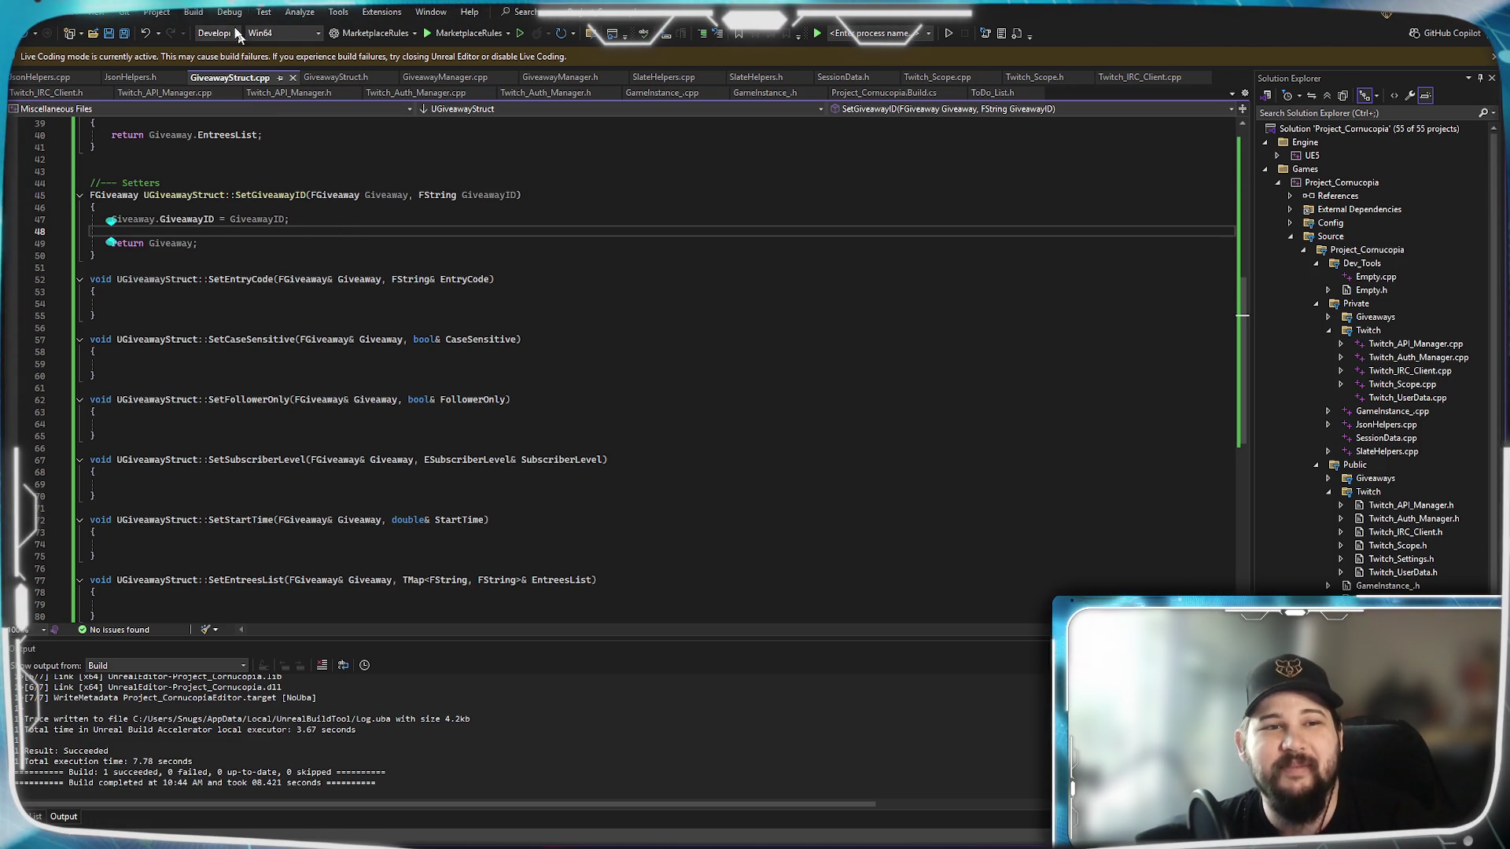
click(192, 12)
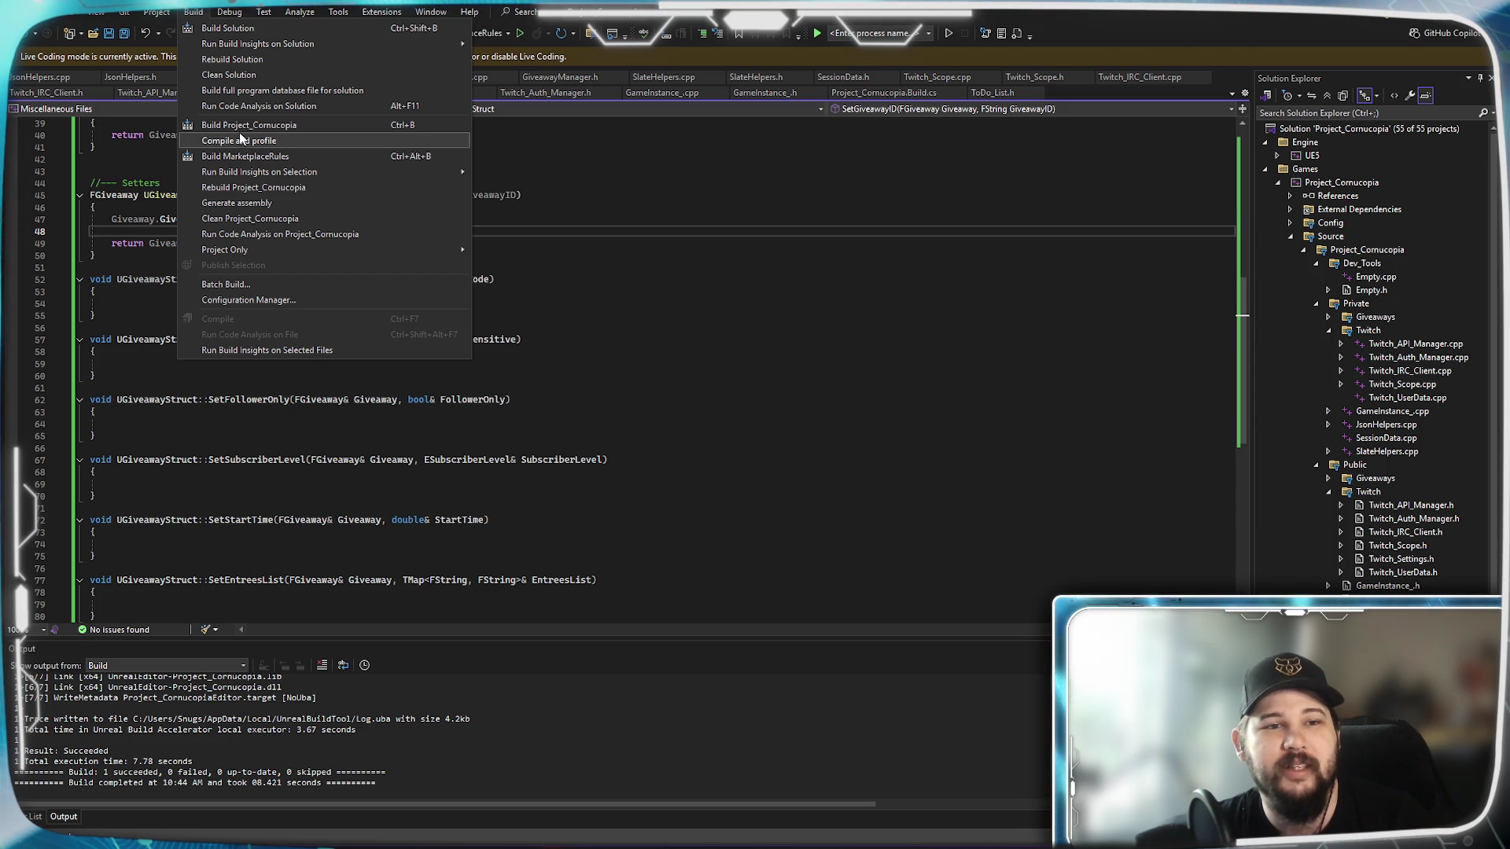
click(240, 130)
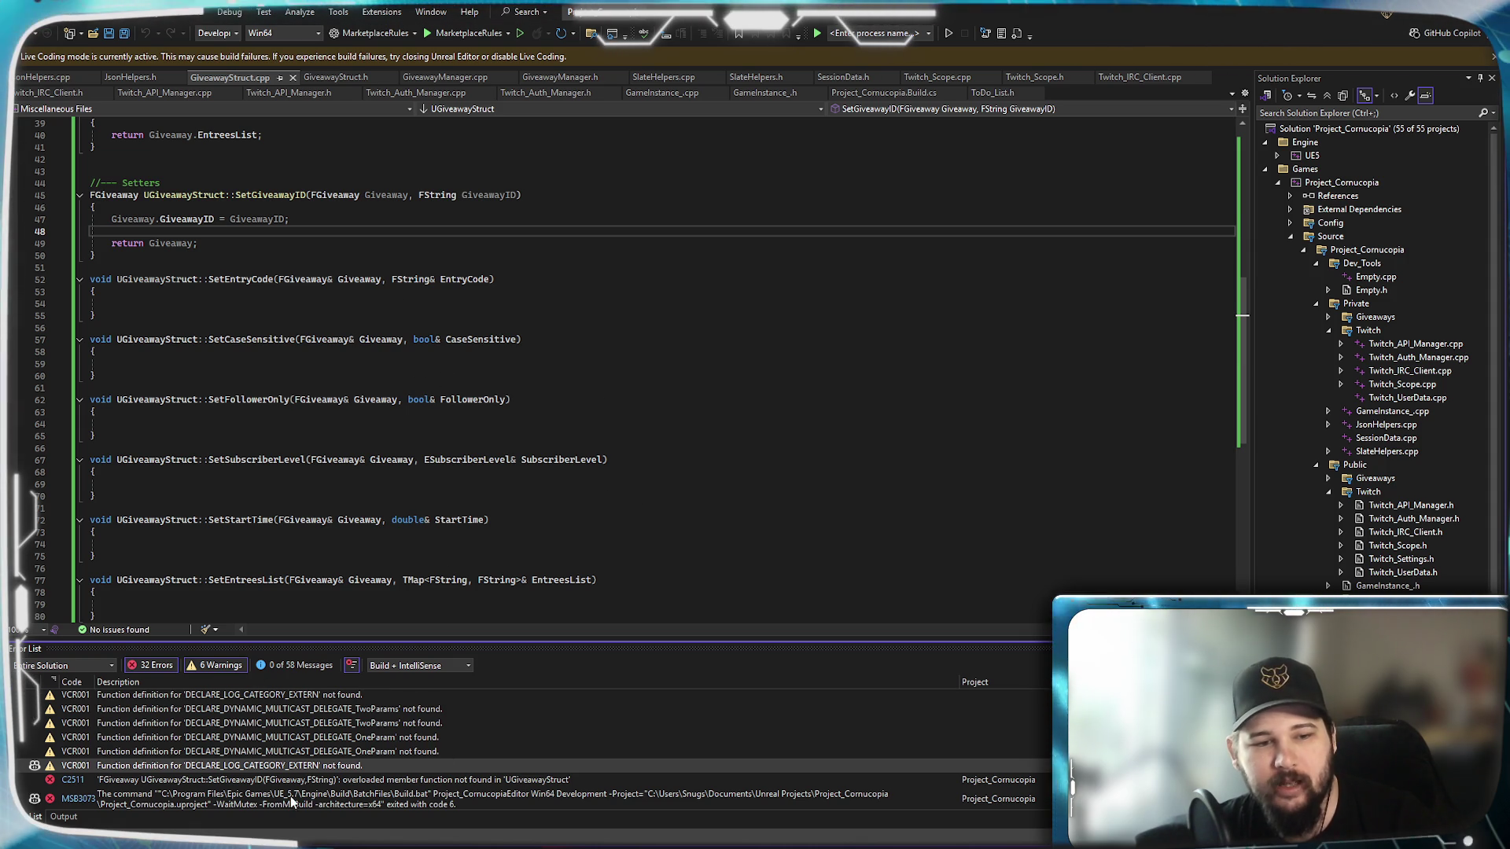
Check the C2511 error against GiveawayStruct.h's declaration and rebuild Project_Cornucopia successfully.
click(417, 779)
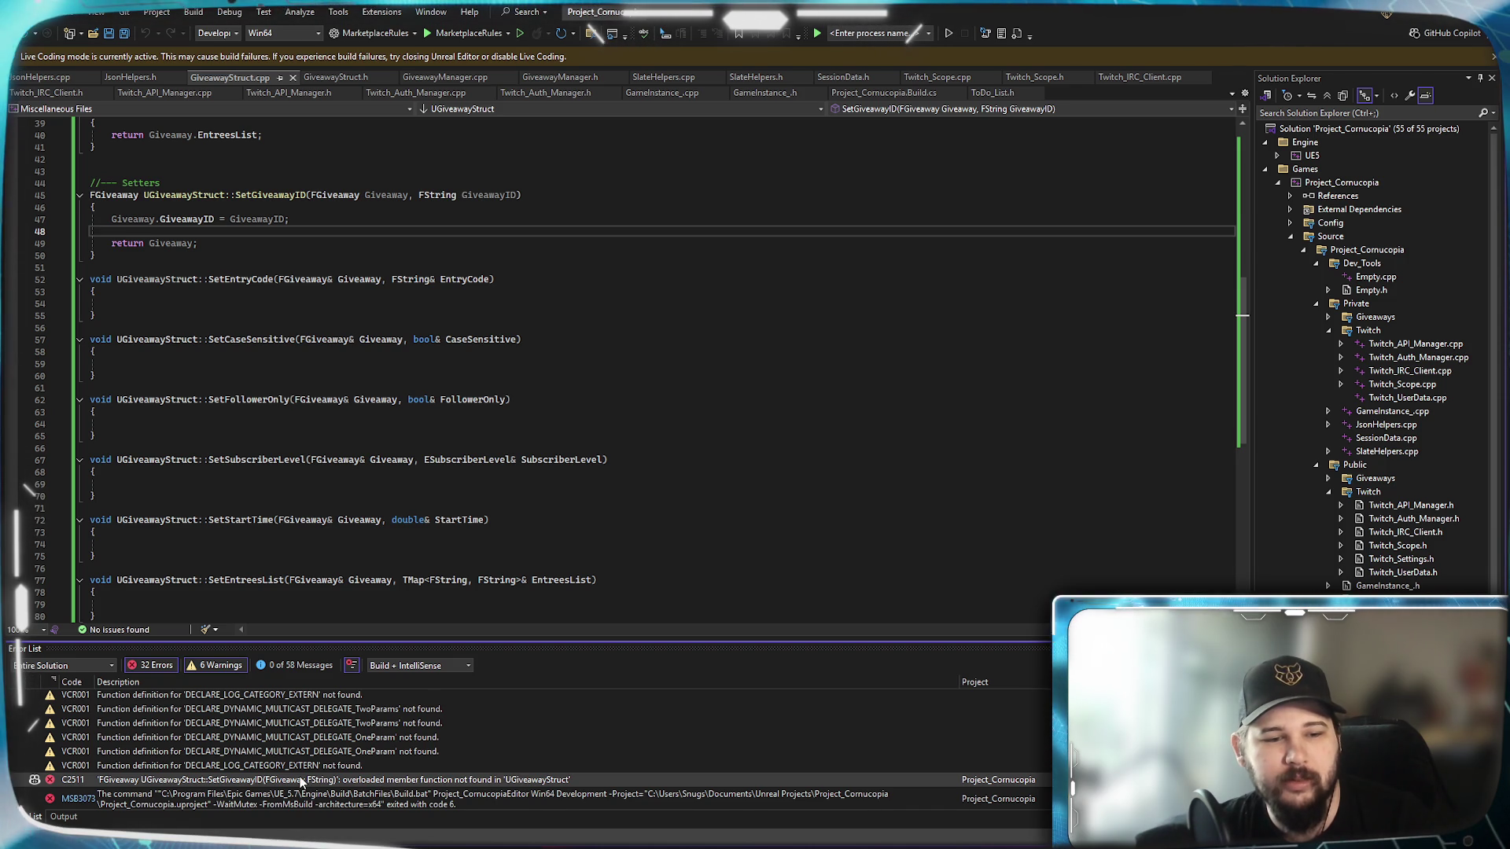
click(336, 79)
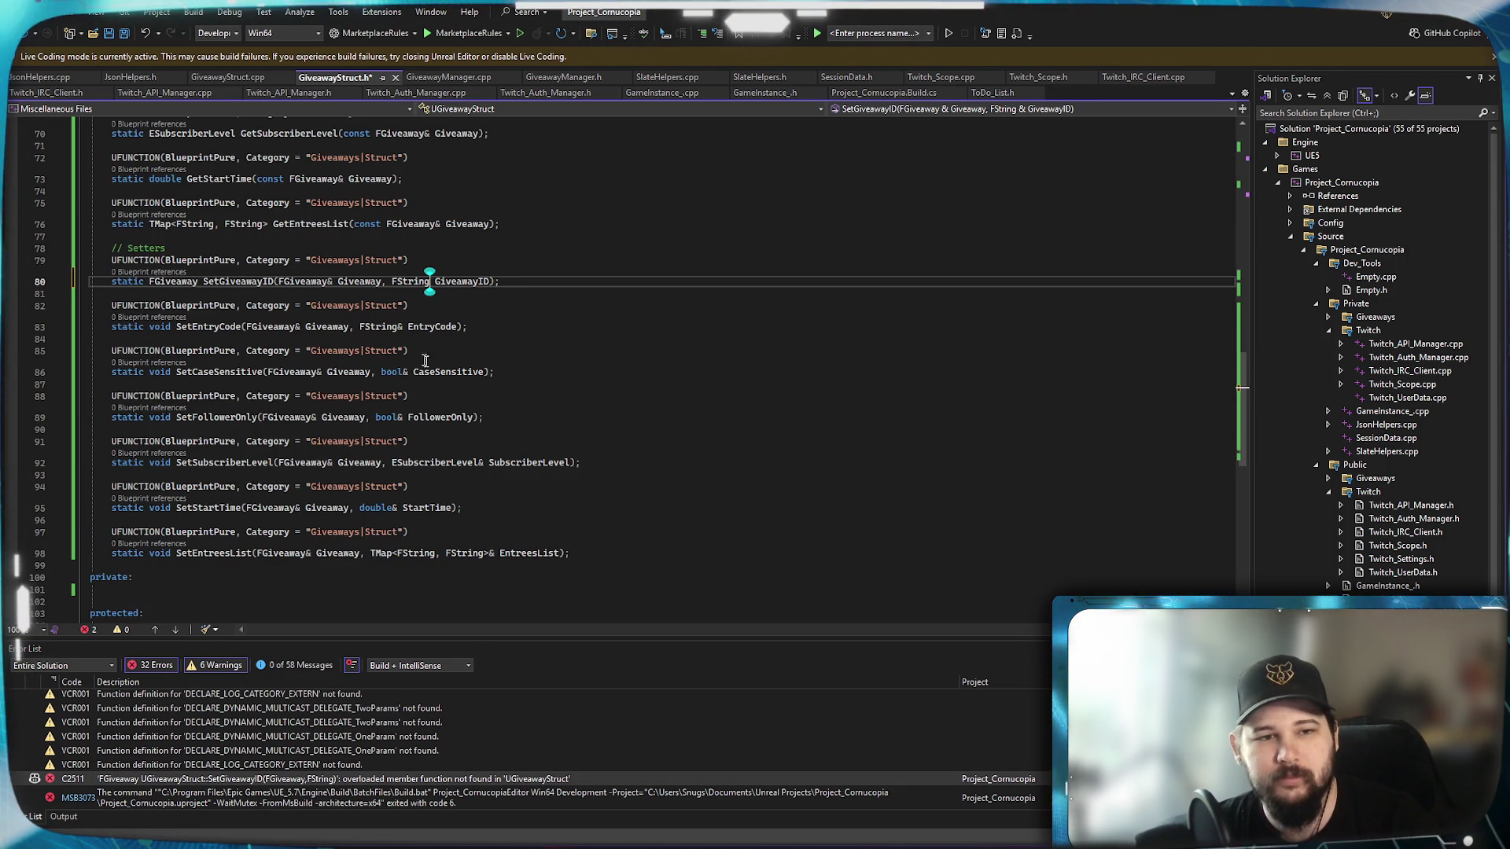
click(193, 12)
click(236, 127)
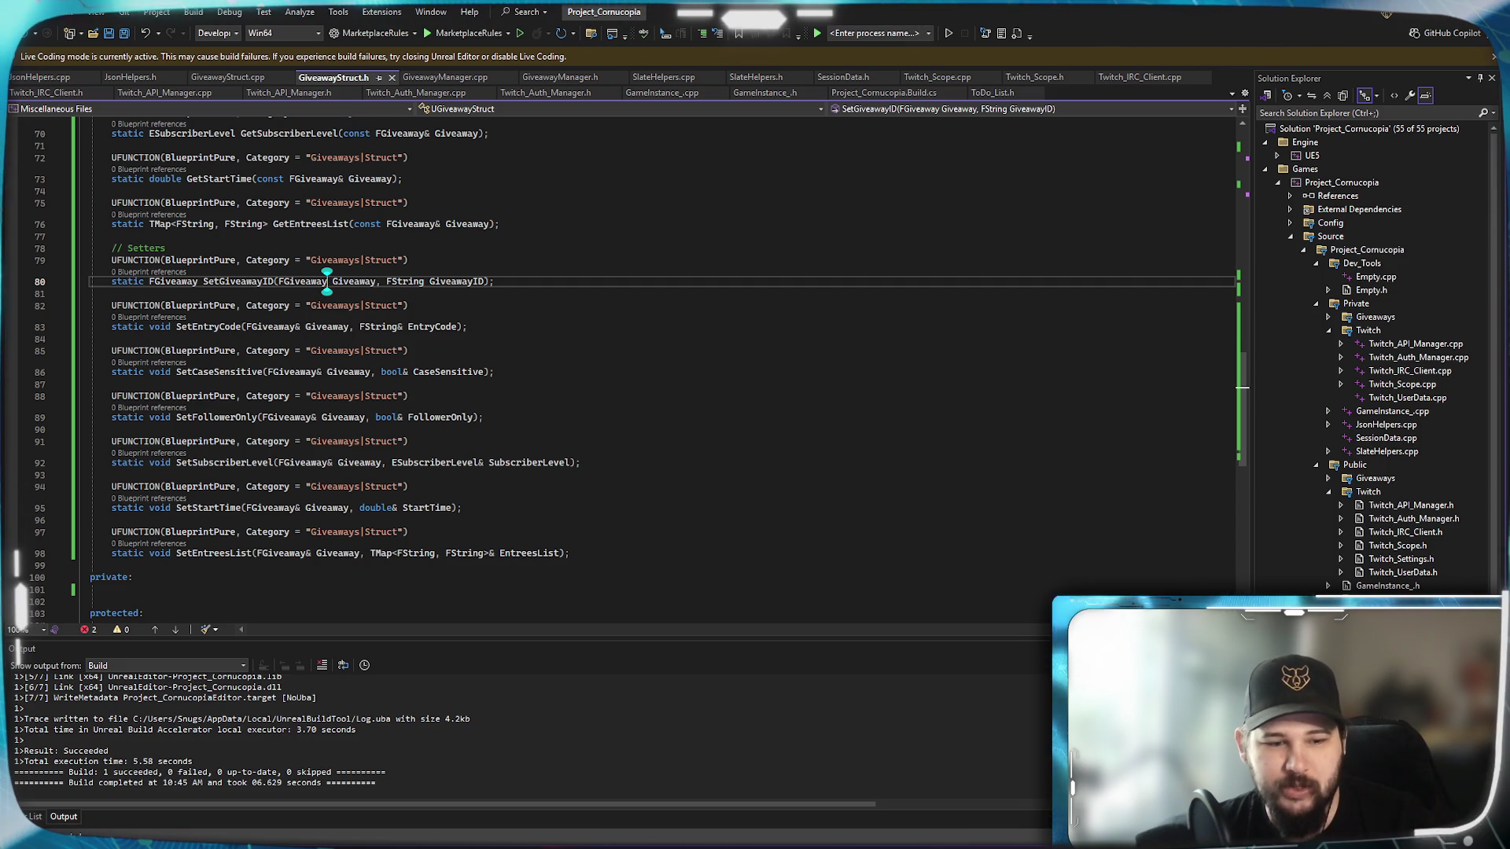
key(alt+Tab)
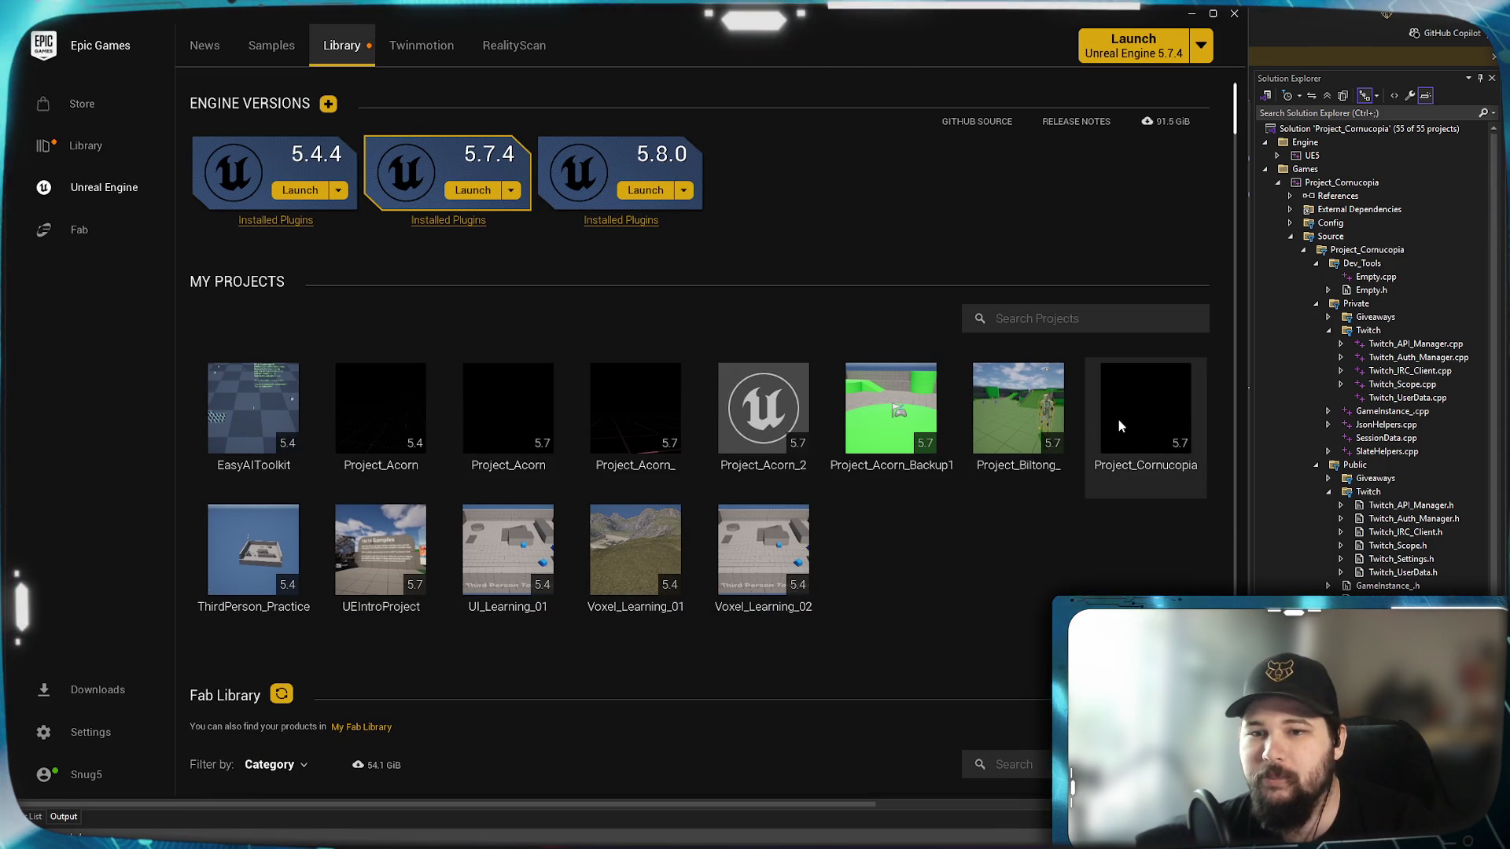
Relaunch Project_Cornucopia from the Epic Games Launcher and return to the UI_MainMenu widget designer.
double_click(1112, 452)
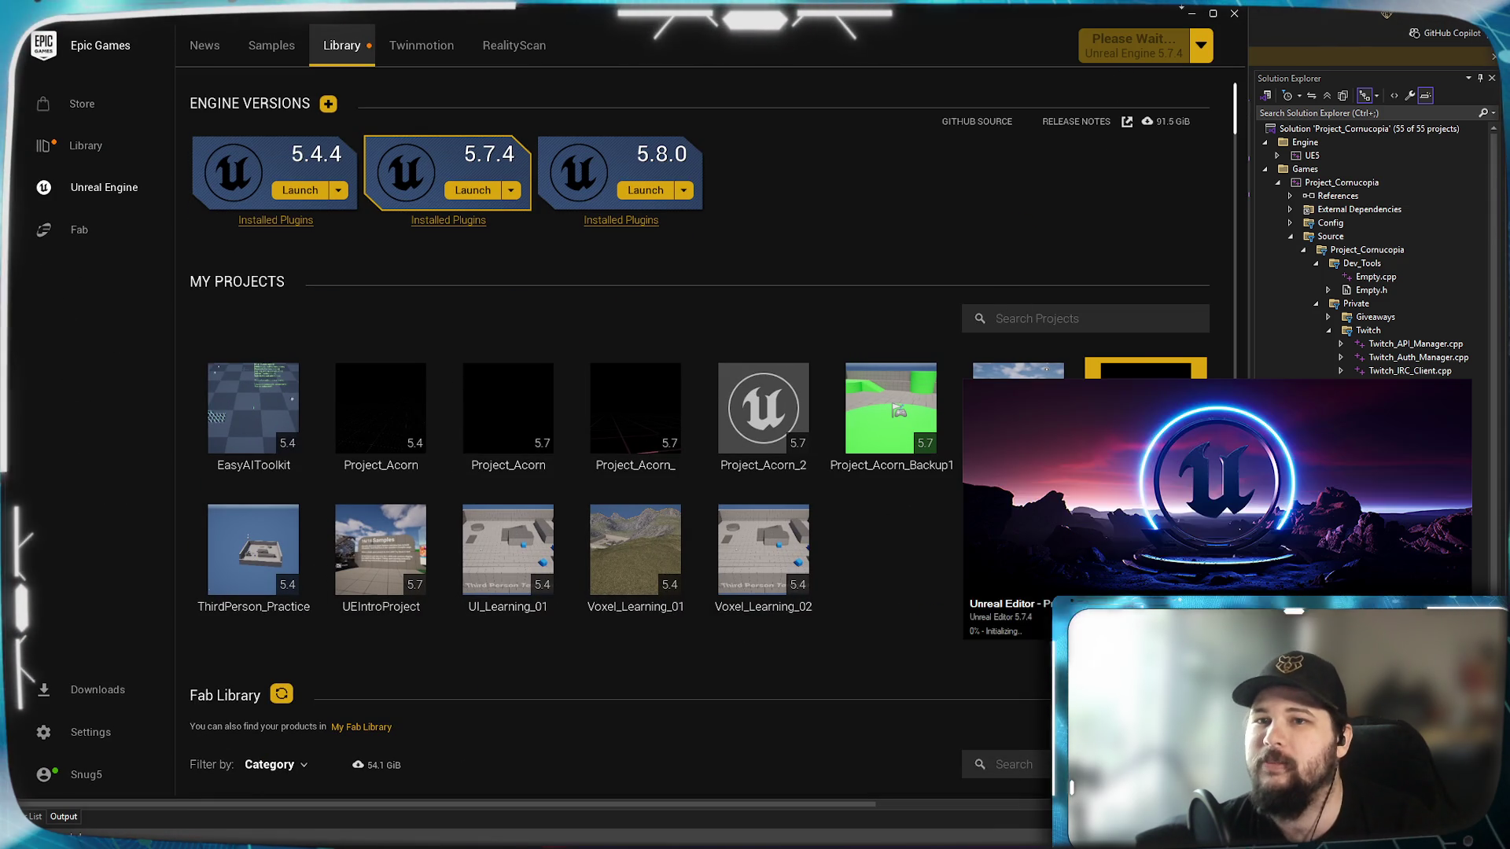
click(1187, 12)
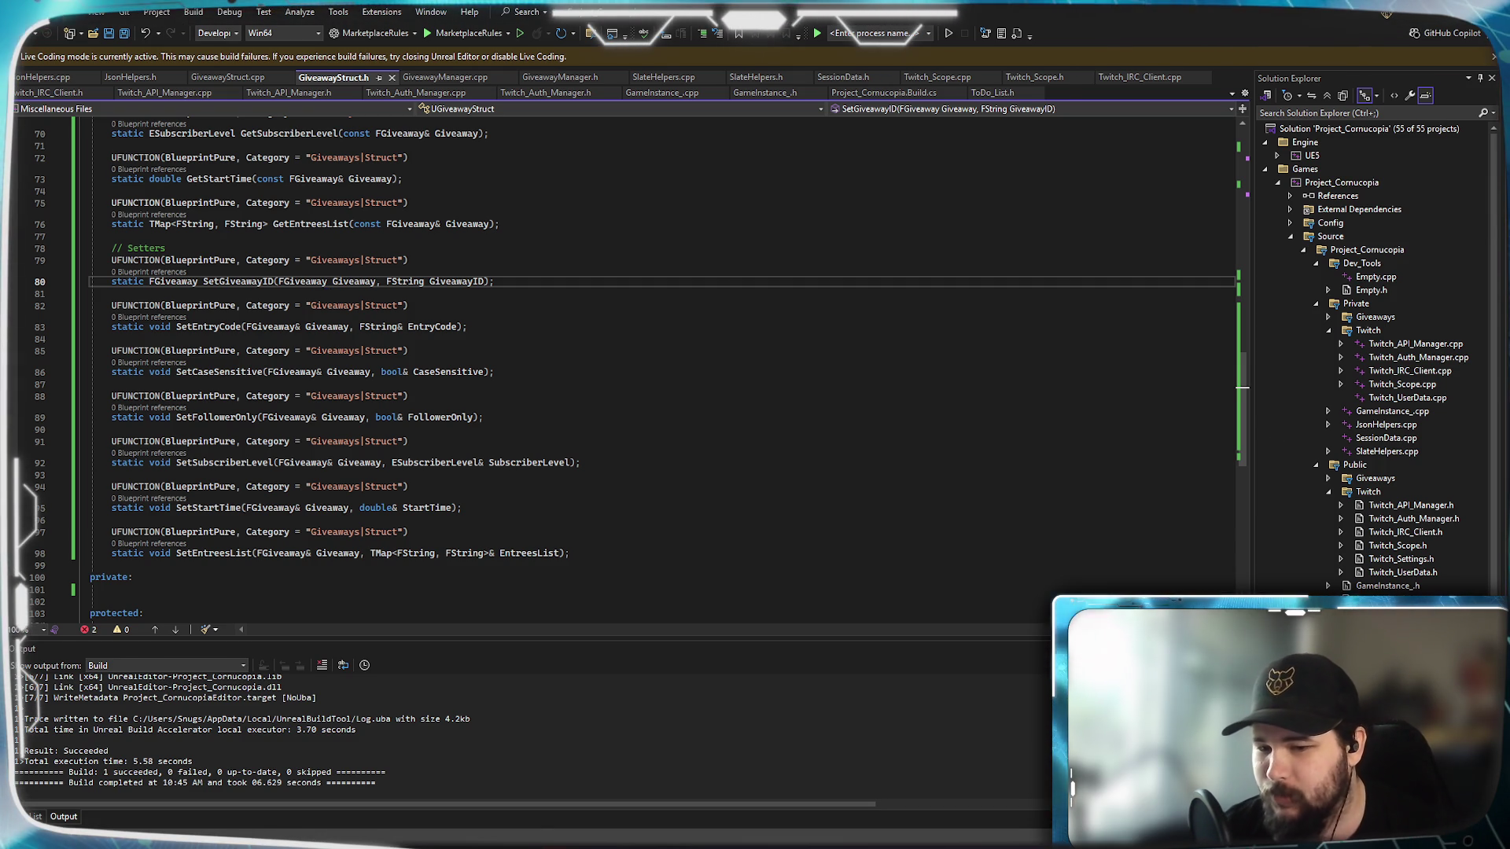
key(alt+Tab)
click(250, 30)
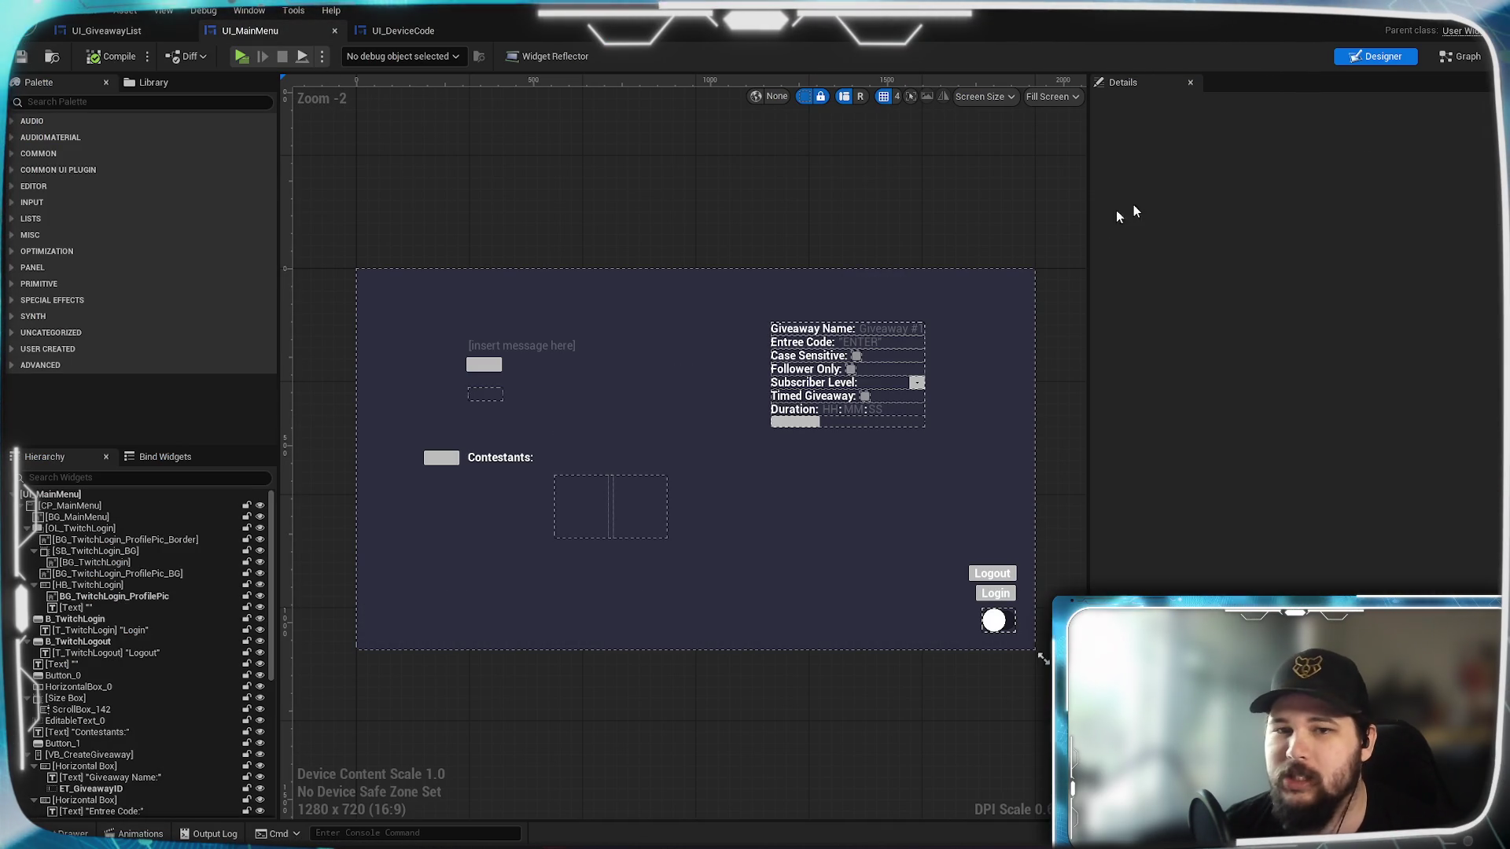
In the event graph, position Set Giveaway ID under Get Entrees List and wire Giveaway into it.
click(1465, 58)
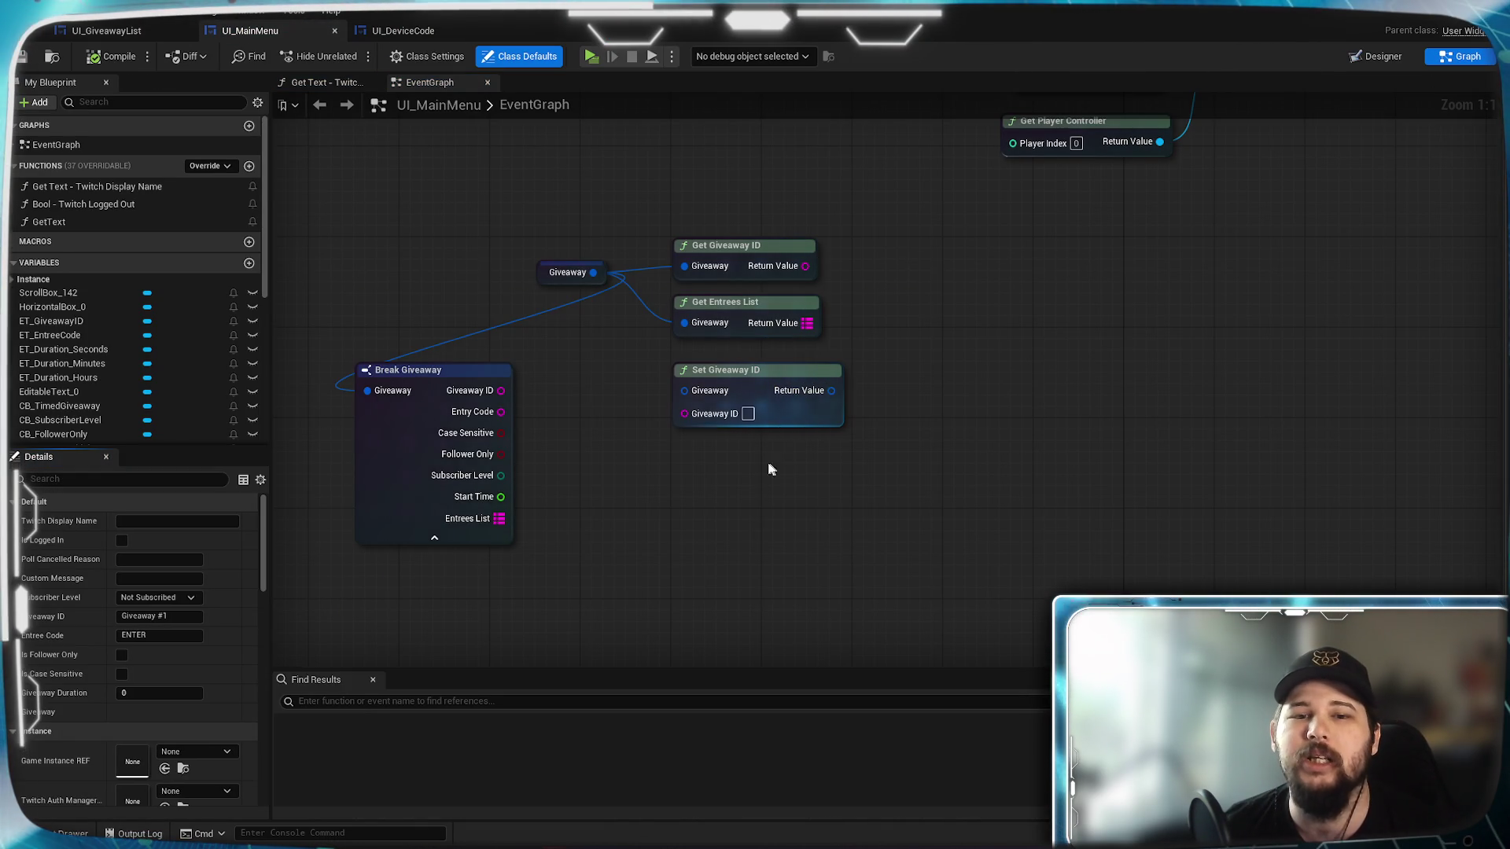
mouse_move(789, 380)
mouse_down()
mouse_move(885, 384)
mouse_move(755, 379)
mouse_up()
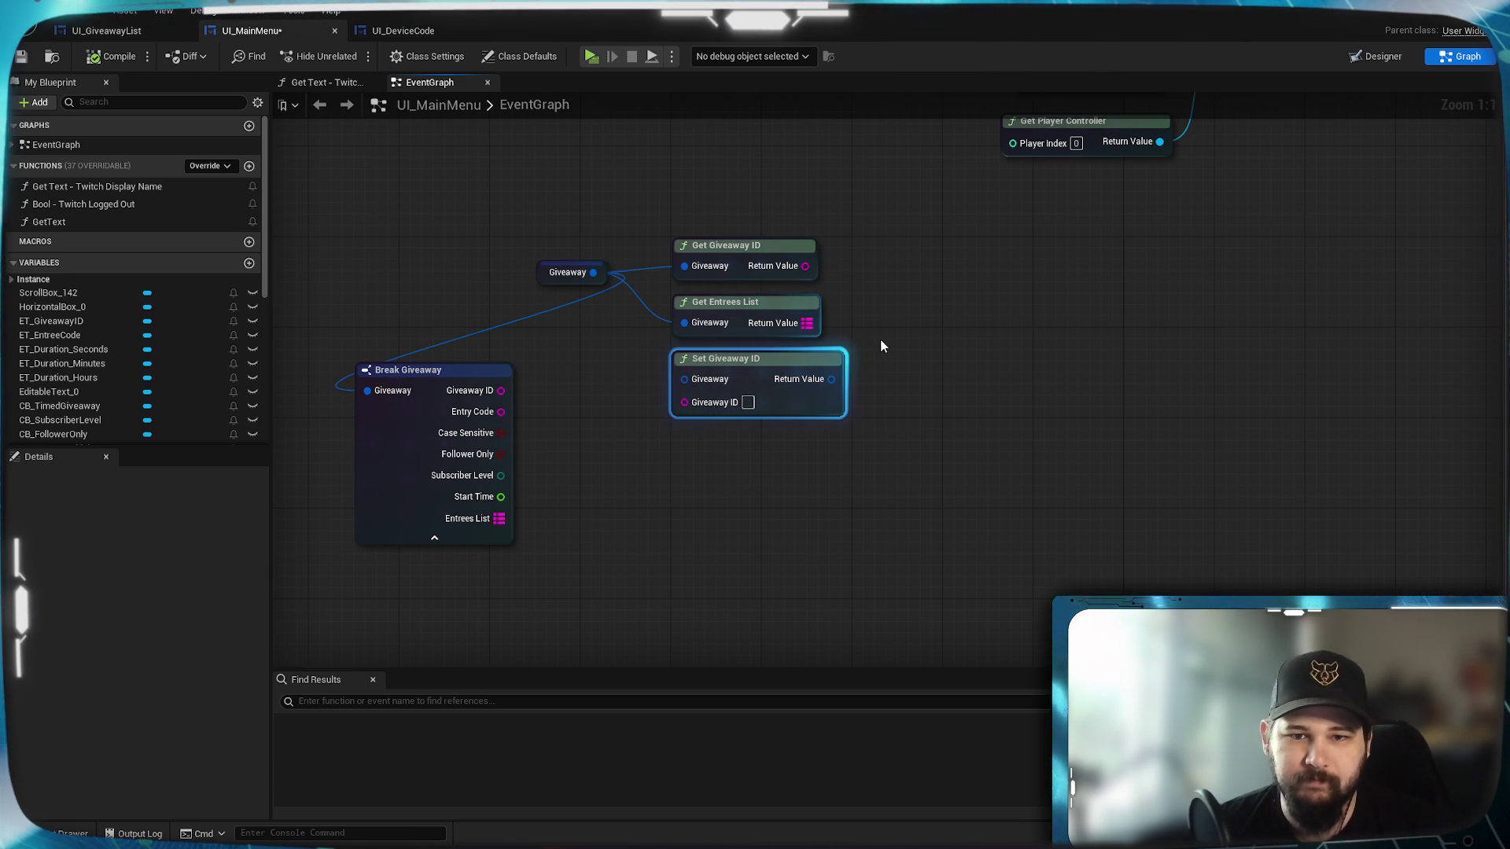
drag(880, 338, 841, 491)
mouse_move(735, 503)
mouse_down()
mouse_move(748, 481)
mouse_move(802, 549)
mouse_move(737, 517)
mouse_up()
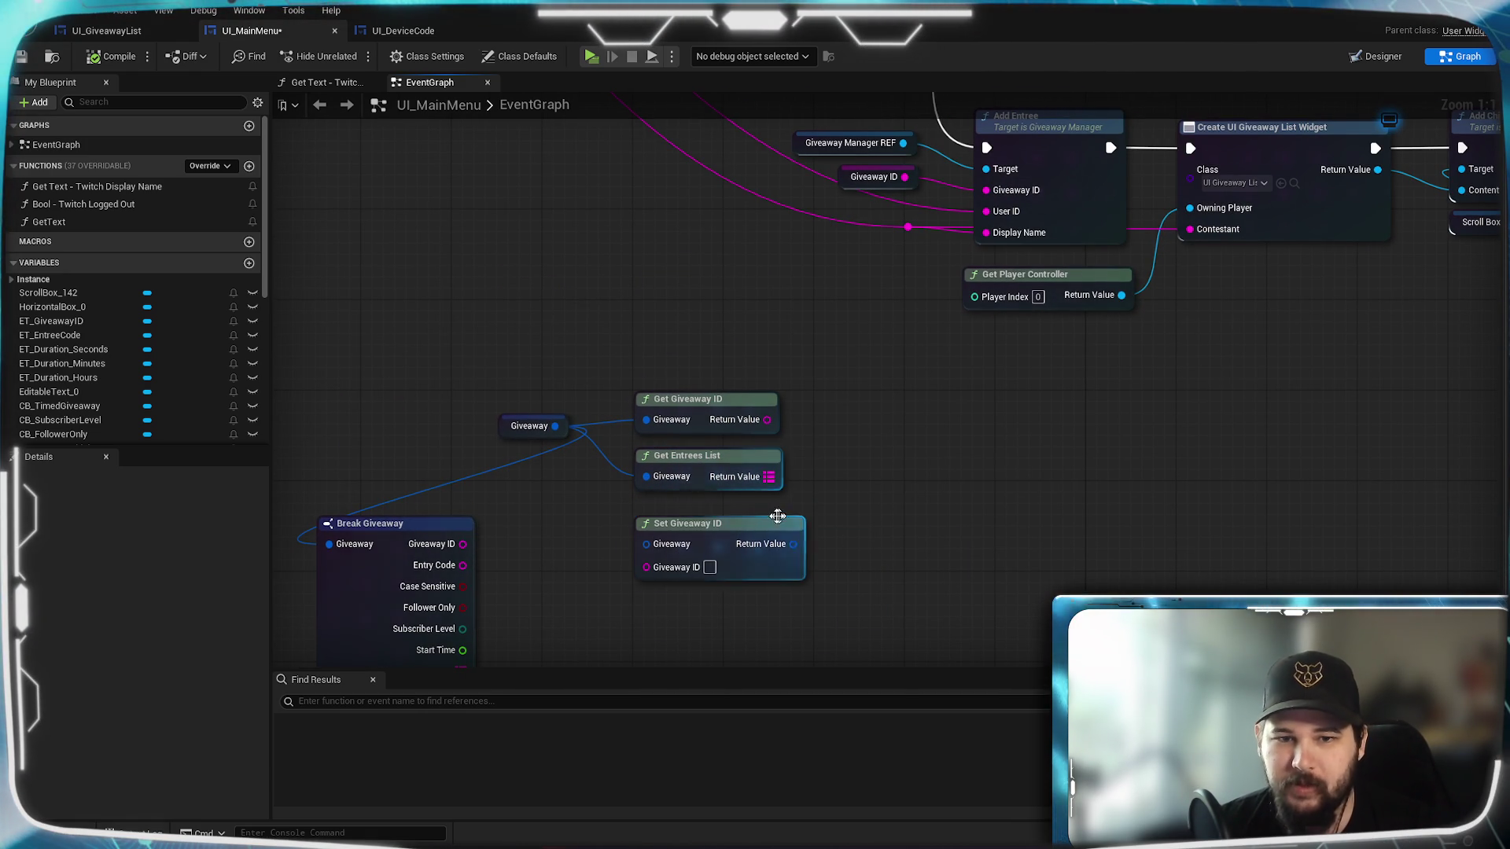
mouse_move(944, 512)
mouse_down()
mouse_move(983, 388)
mouse_move(960, 463)
mouse_up()
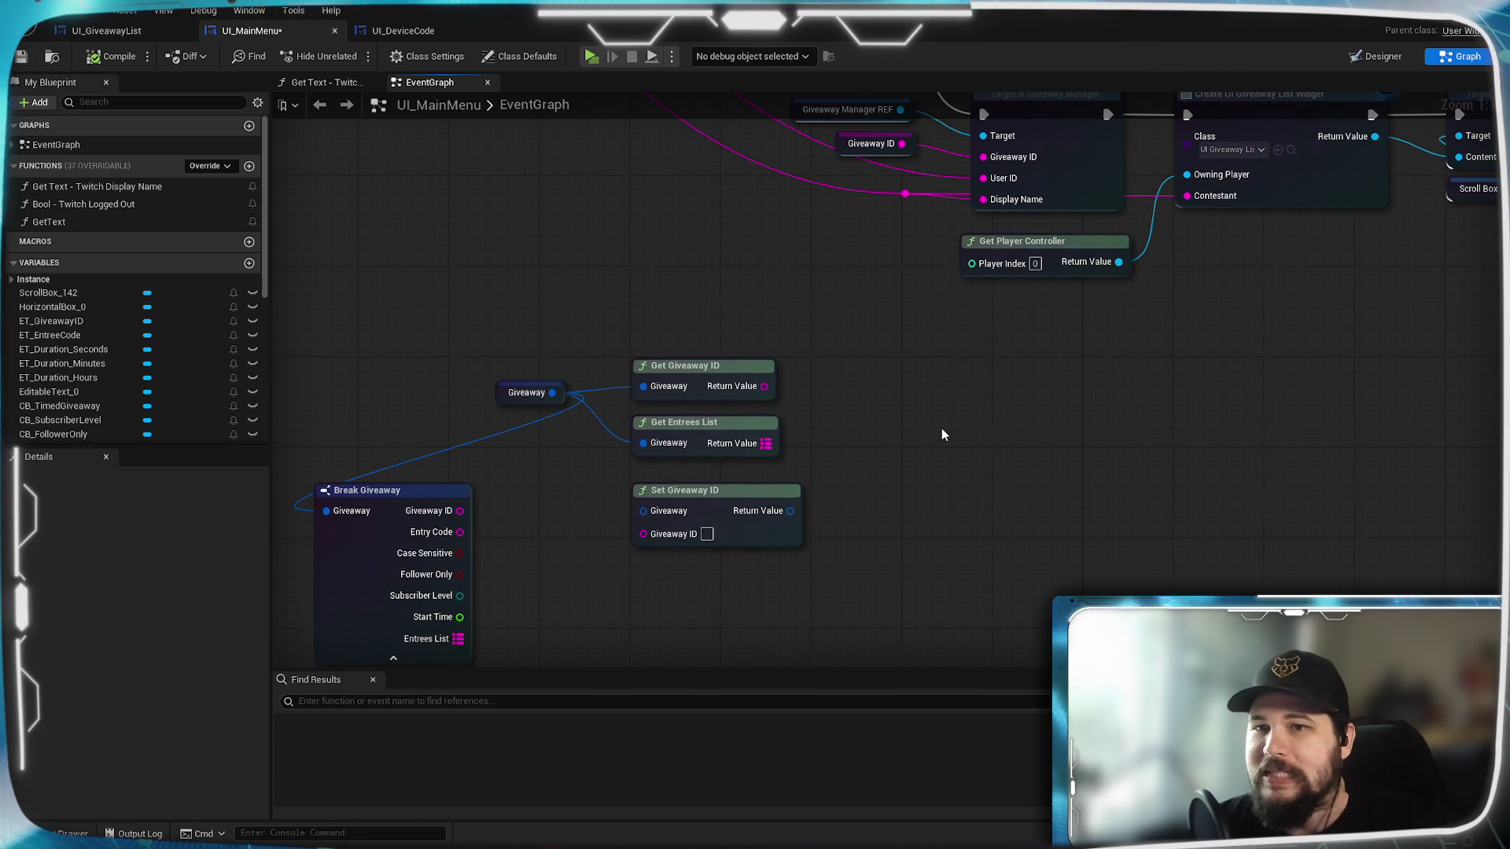
mouse_move(607, 522)
mouse_down()
mouse_move(636, 476)
mouse_move(677, 465)
mouse_up()
drag(767, 447, 753, 436)
right_click(856, 472)
key(Escape)
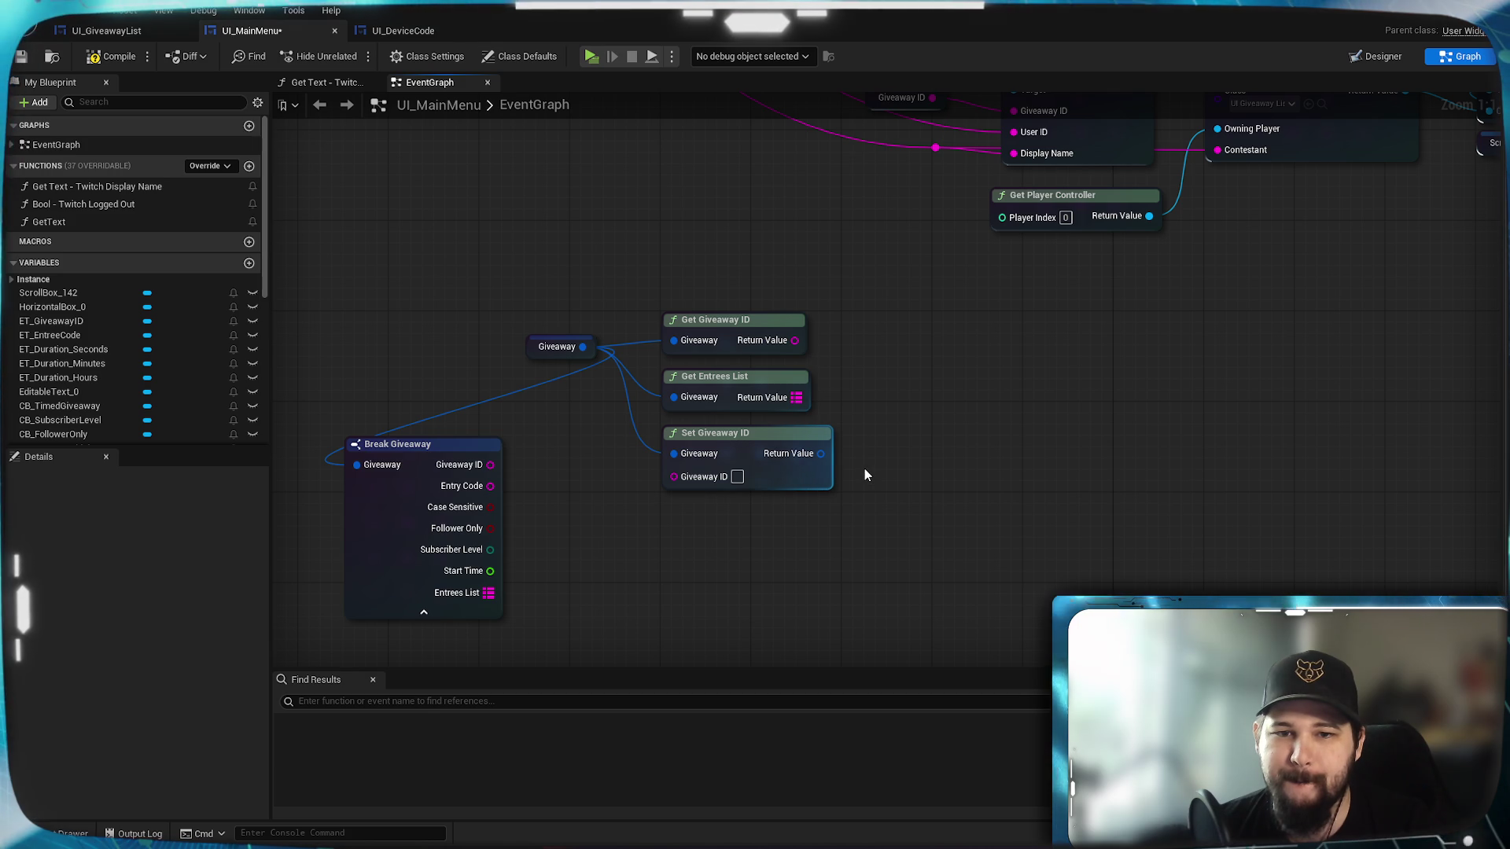
mouse_move(805, 436)
mouse_down()
mouse_move(877, 469)
mouse_move(782, 459)
mouse_move(901, 472)
mouse_move(940, 322)
mouse_up()
Duplicate the Get Giveaway ID node and feed Set Giveaway ID's result into the copy.
click(765, 322)
click(765, 322)
key(ctrl+c)
key(ctrl+v)
mouse_move(844, 476)
mouse_down()
mouse_move(995, 464)
mouse_move(914, 458)
mouse_up()
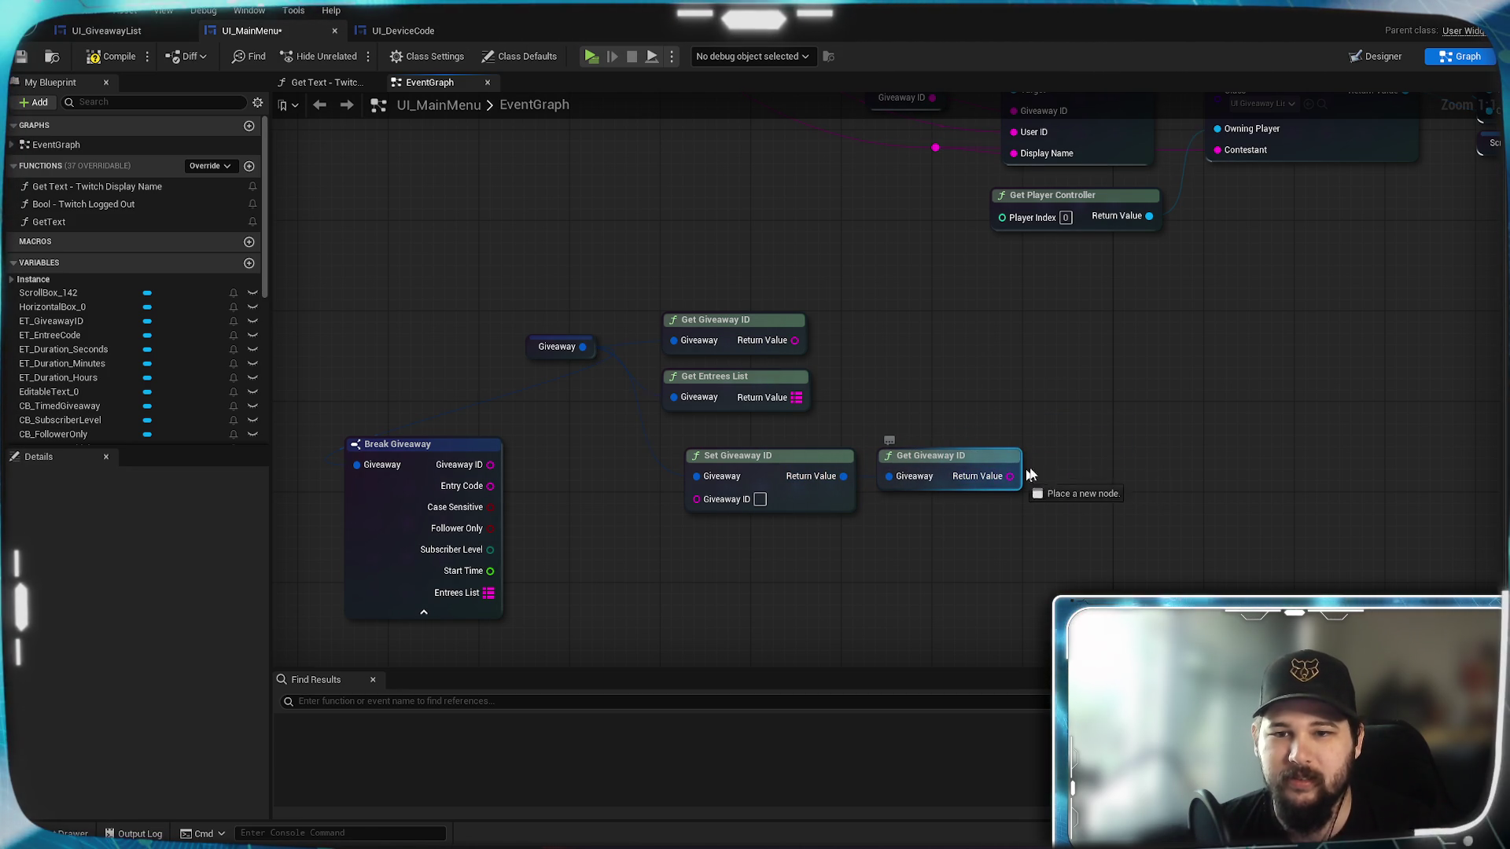
Add a Print String node driven by Get Giveaway ID's Return Value.
drag(1009, 476, 1081, 454)
text(print)
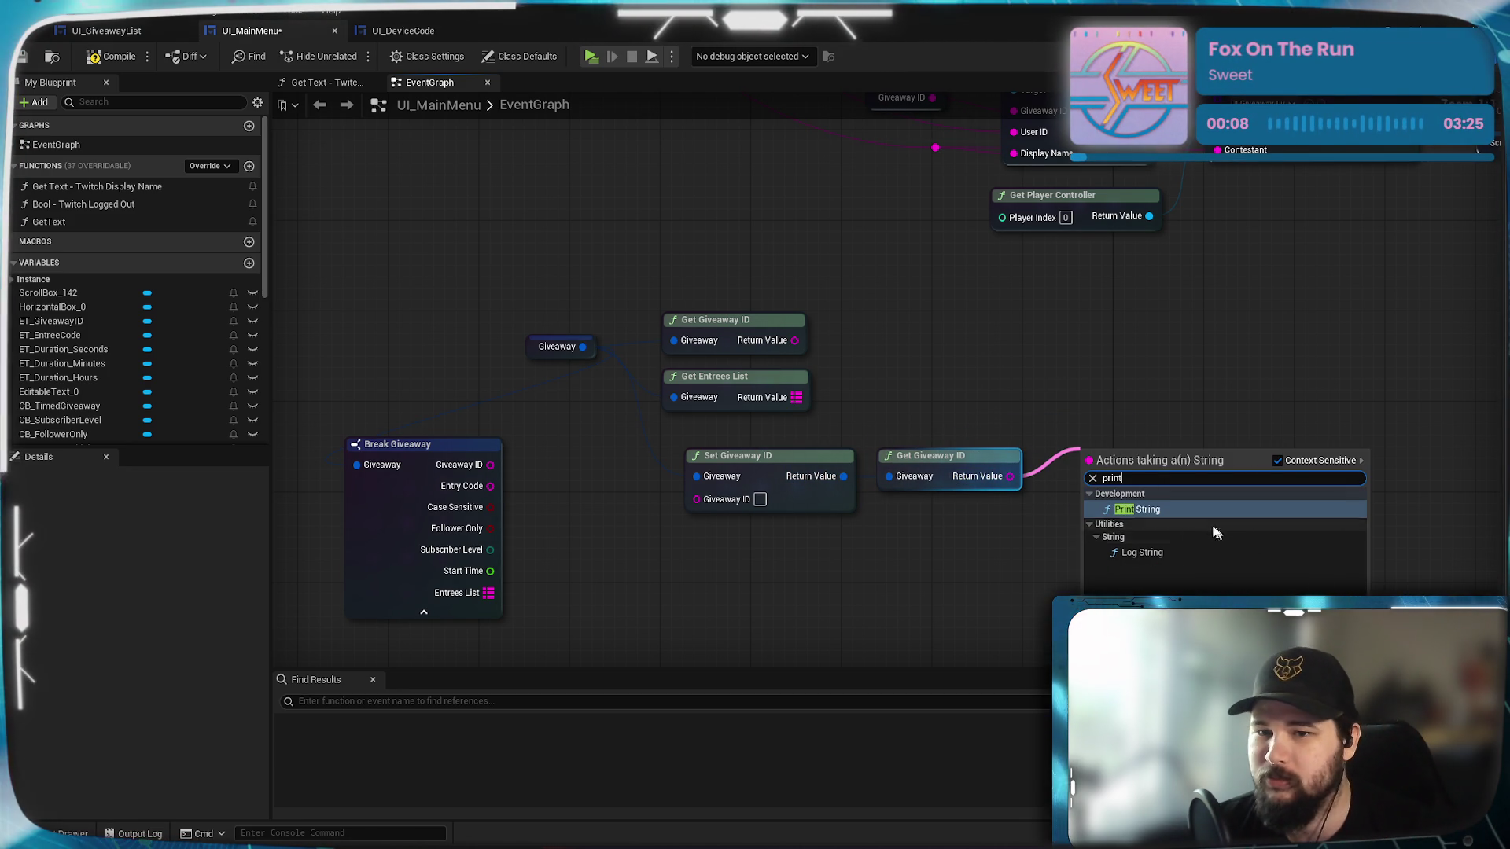
click(1179, 510)
drag(1179, 449, 1201, 370)
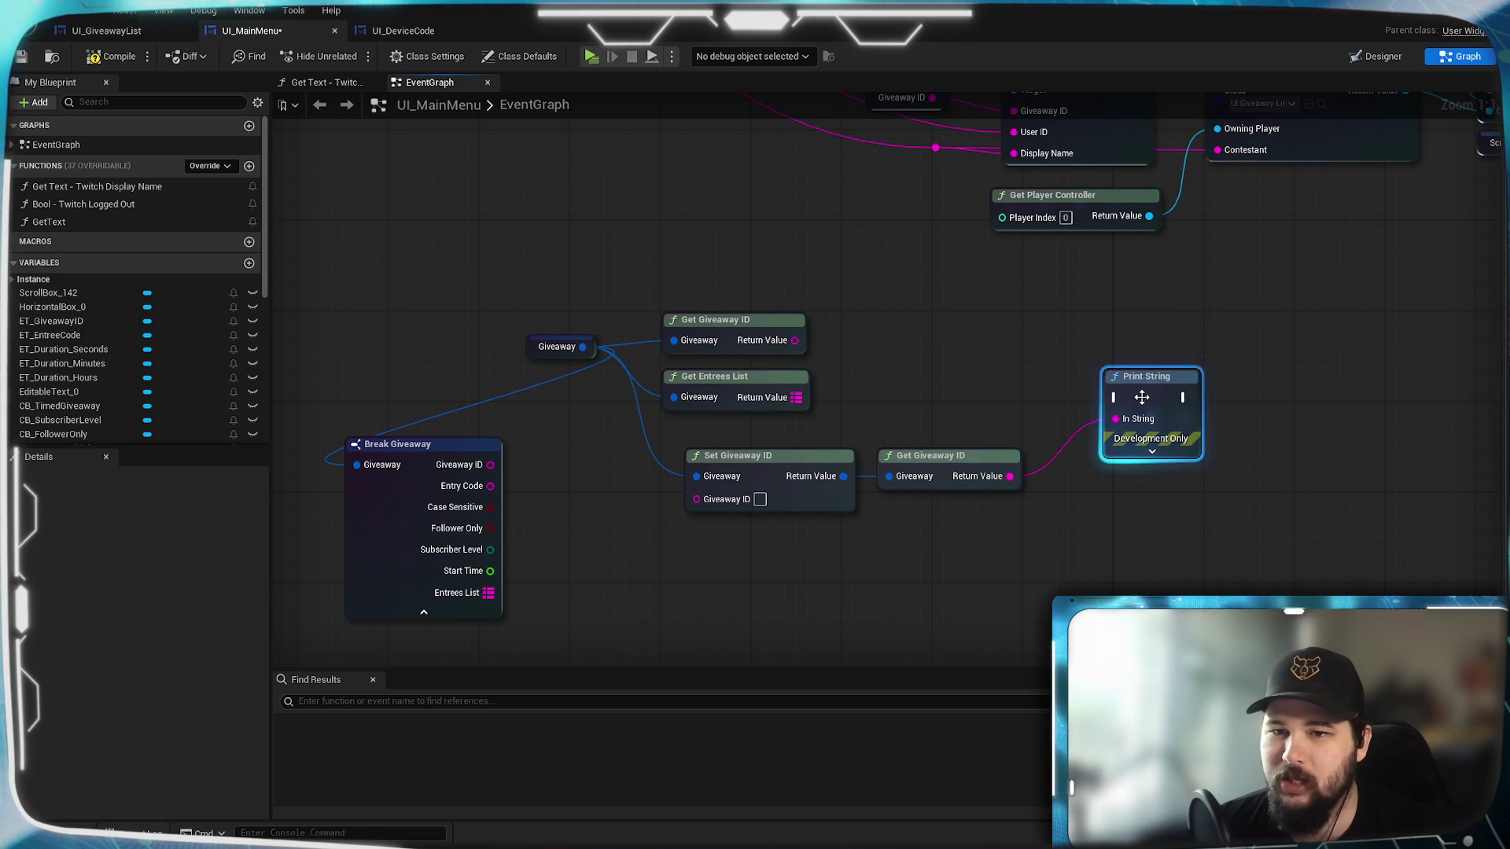
click(1011, 553)
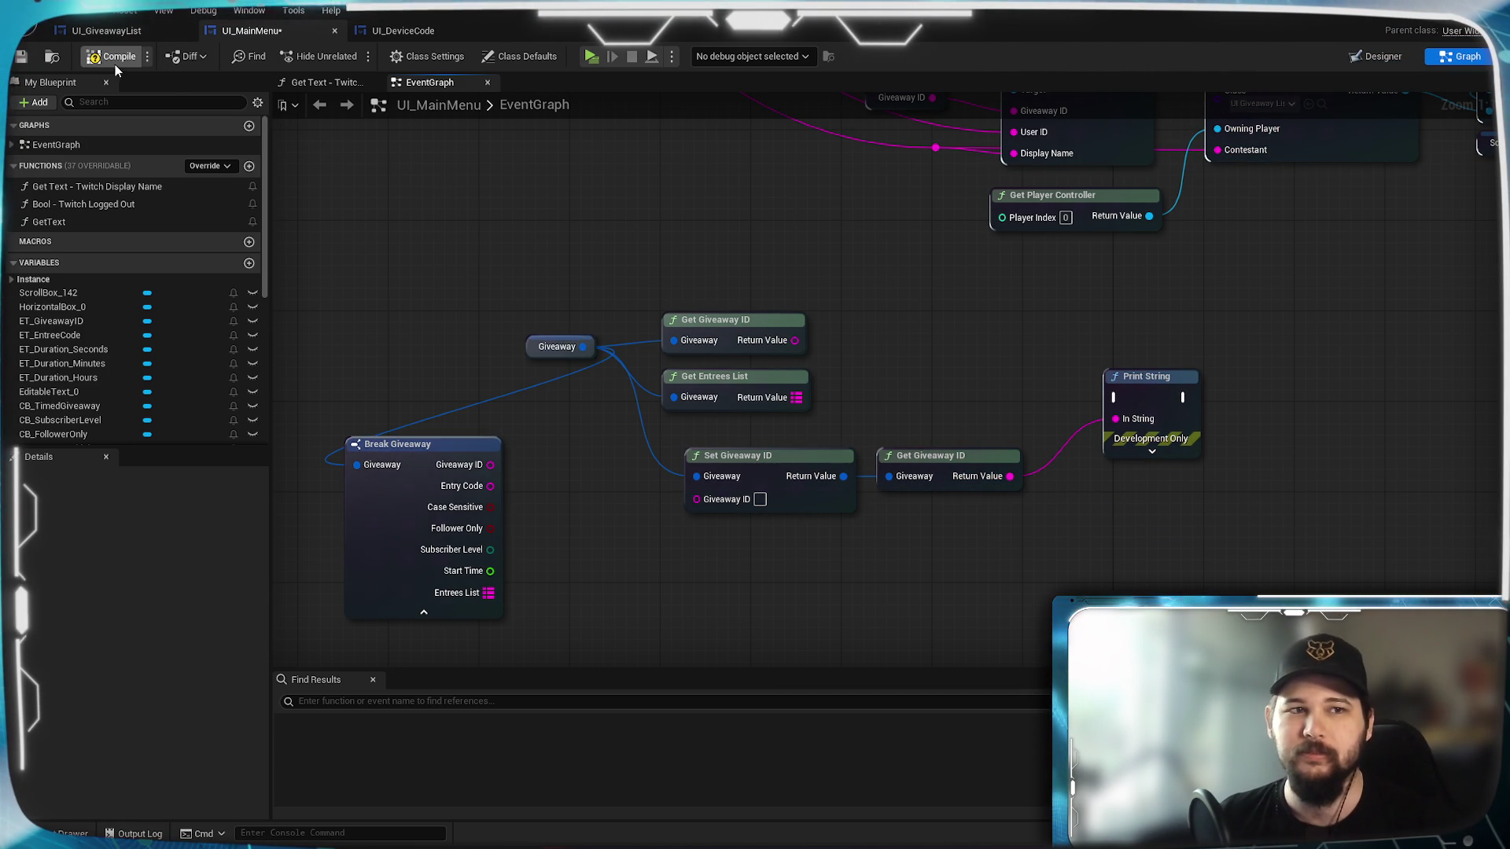
click(1378, 57)
Add an Editable Text widget from the Palette below the Contestants label.
scroll(546, 490, up, 6)
drag(983, 429, 650, 441)
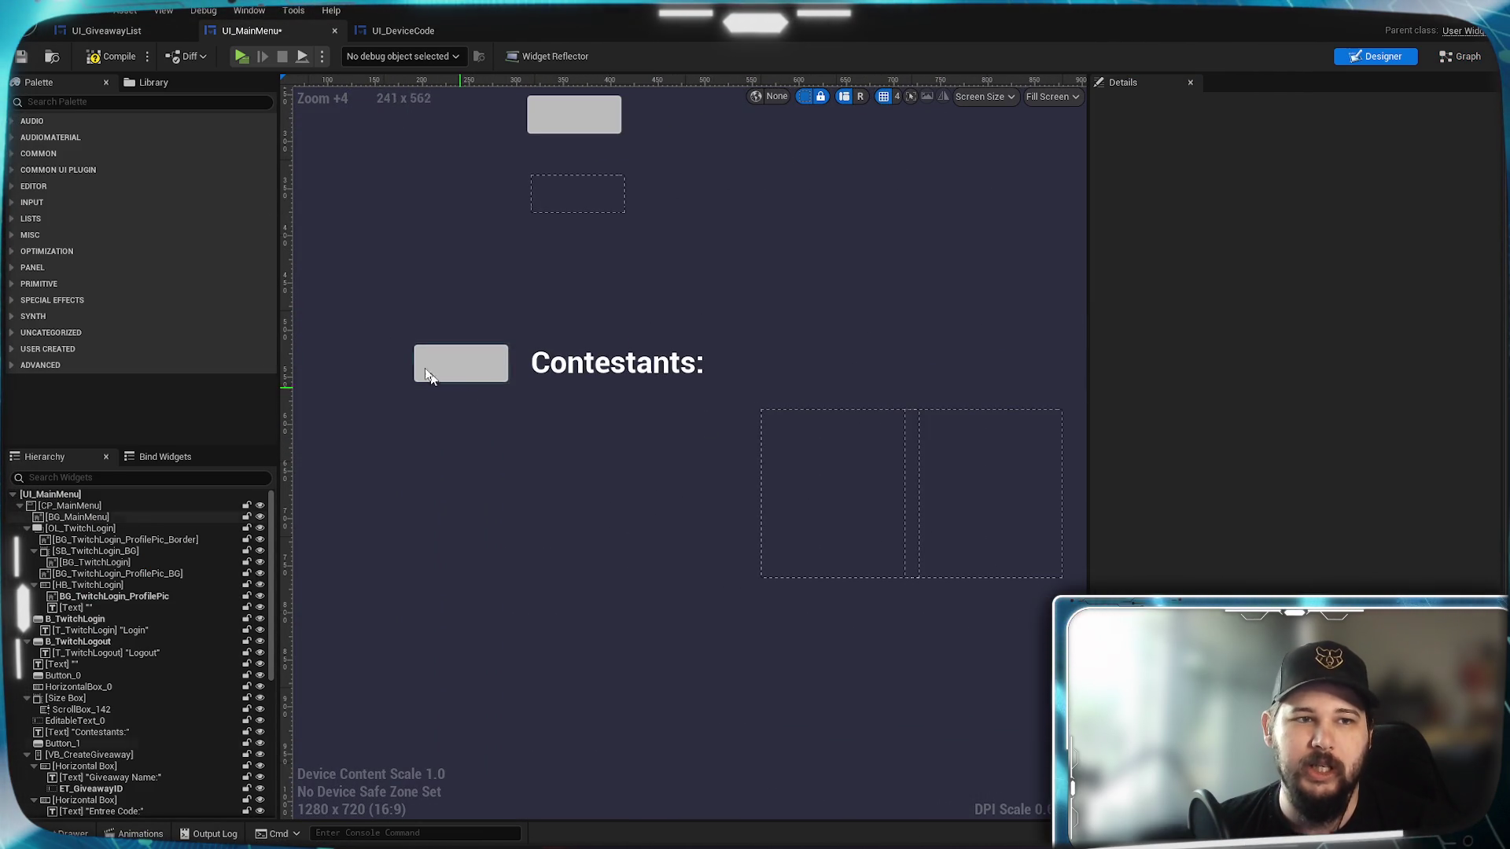
click(52, 101)
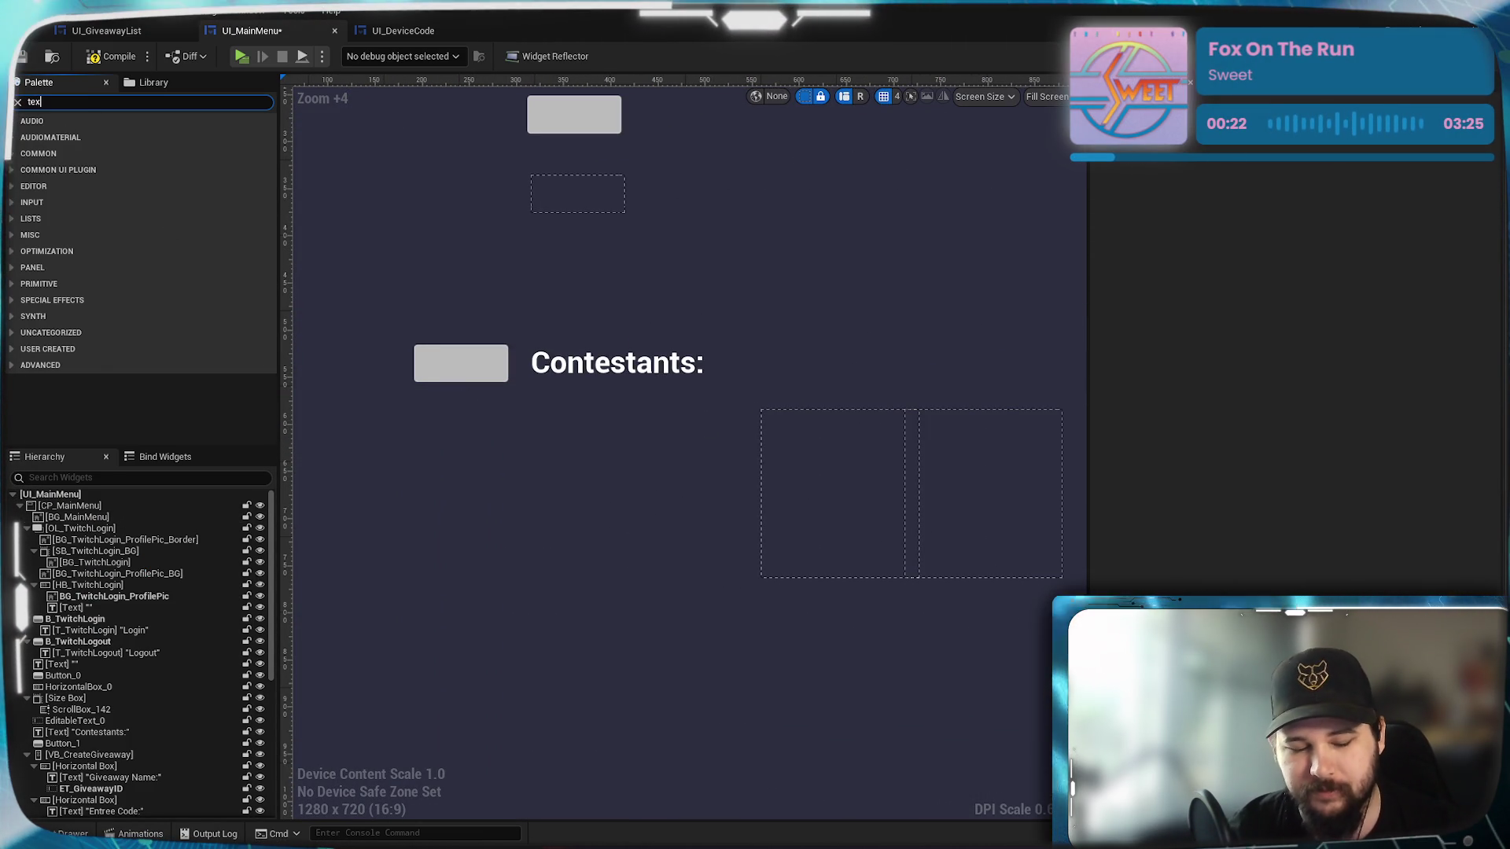
text(text)
mouse_move(80, 255)
mouse_down()
mouse_move(466, 490)
mouse_move(457, 474)
mouse_move(722, 528)
mouse_up()
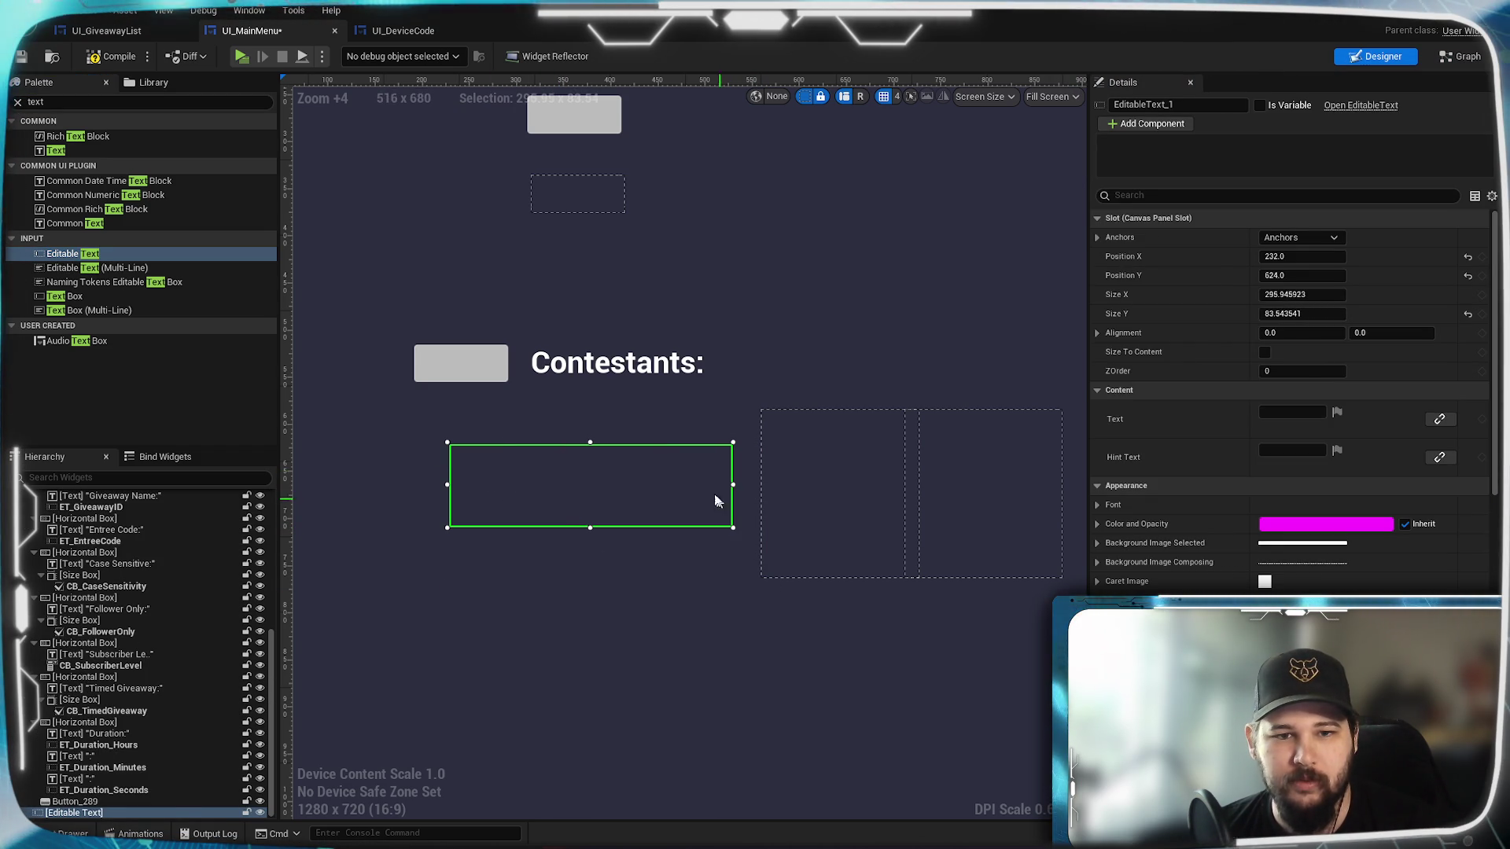
mouse_move(631, 446)
mouse_down()
mouse_move(556, 516)
mouse_move(571, 498)
mouse_up()
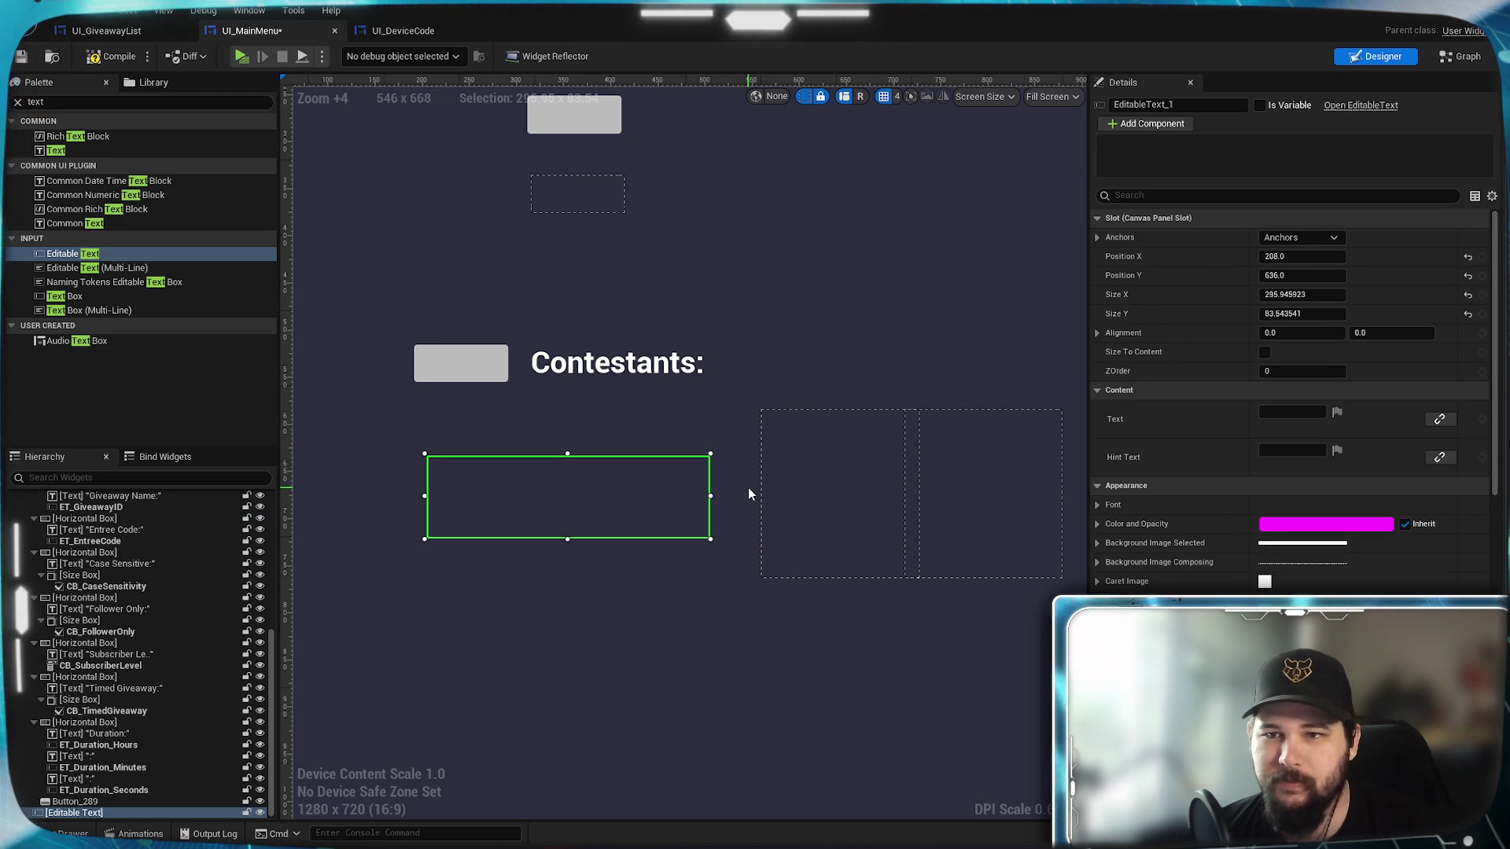
Give the text box hint text 'Test' and expose it as variable EditableText_1.
click(21, 57)
text(Test)
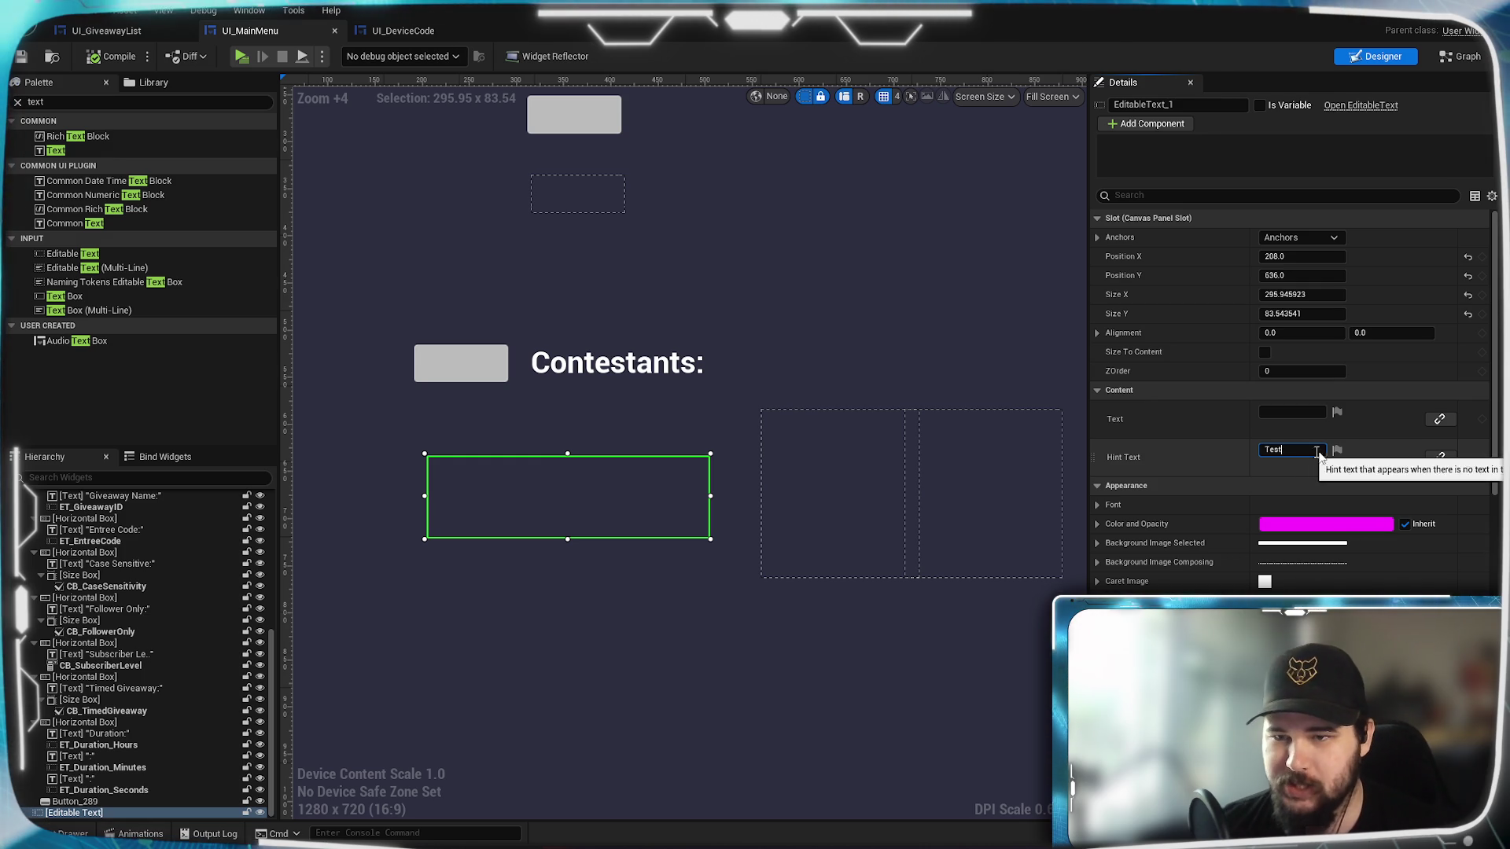
key(Return)
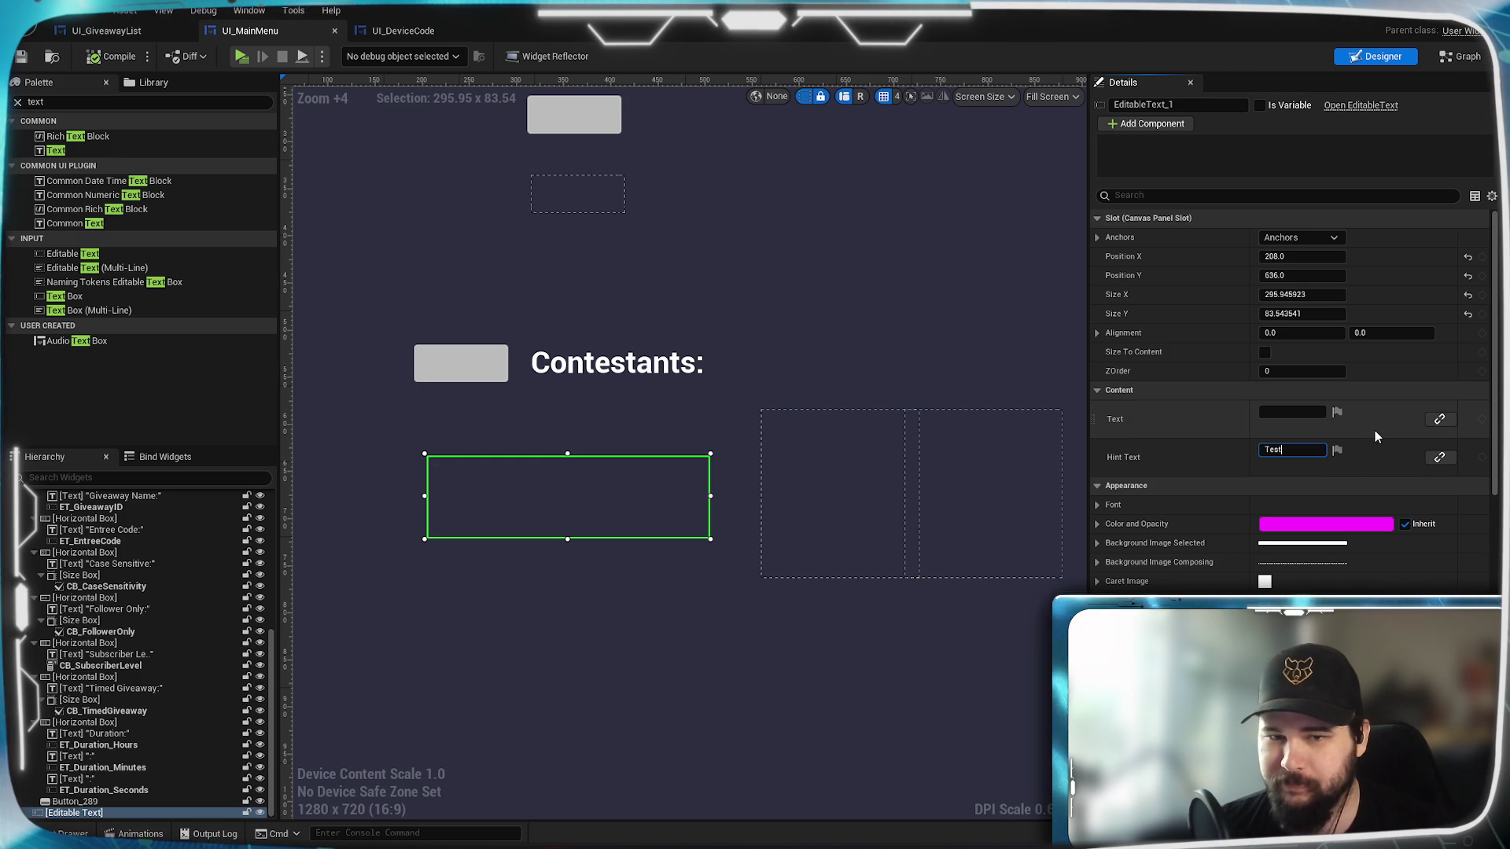
scroll(1352, 510, down, 3)
scroll(1352, 509, down, 10)
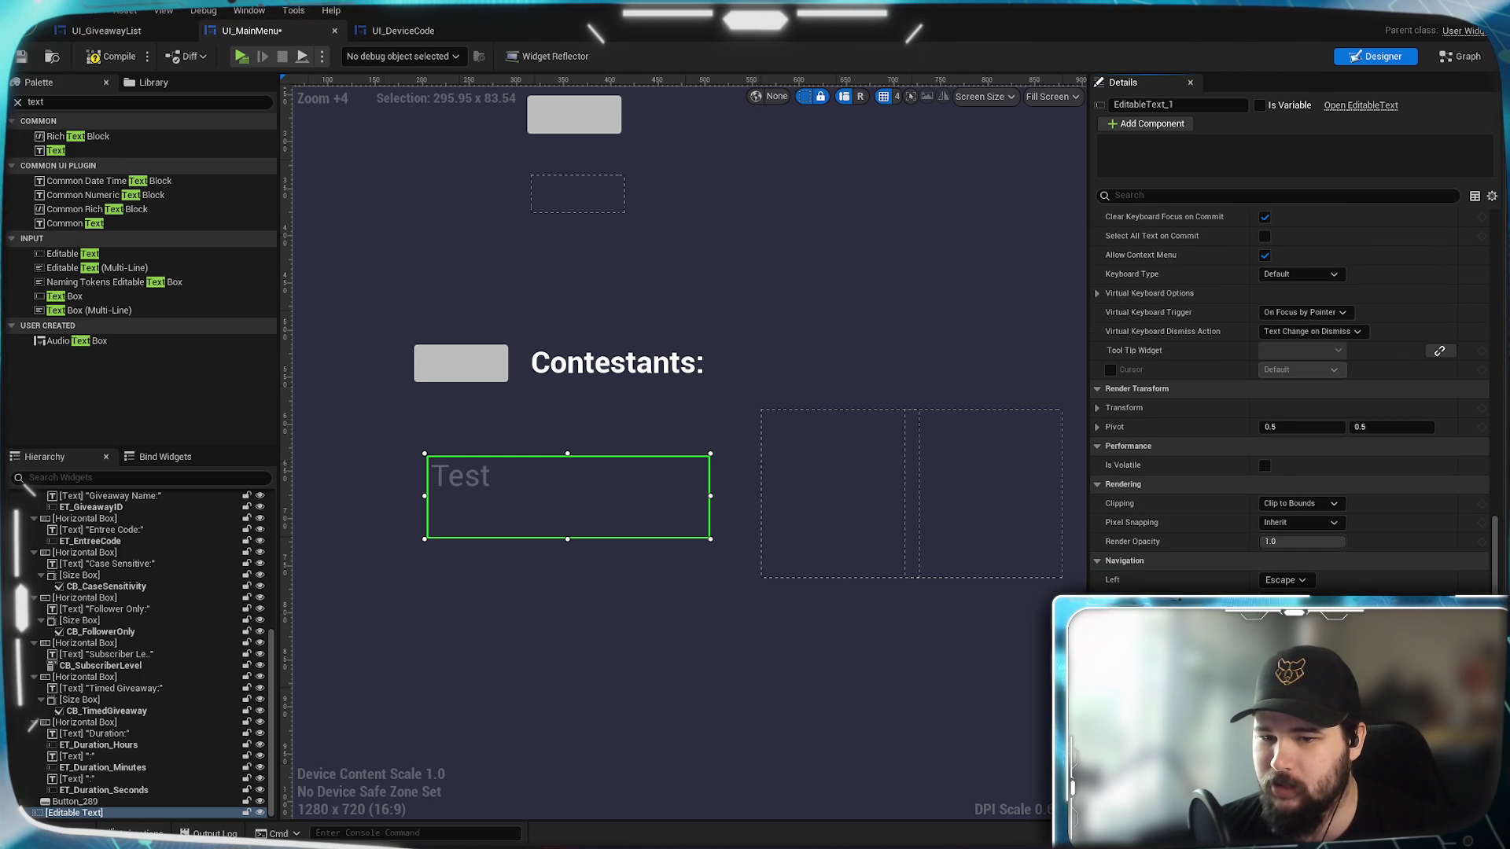
click(1262, 105)
scroll(1264, 425, down, 1)
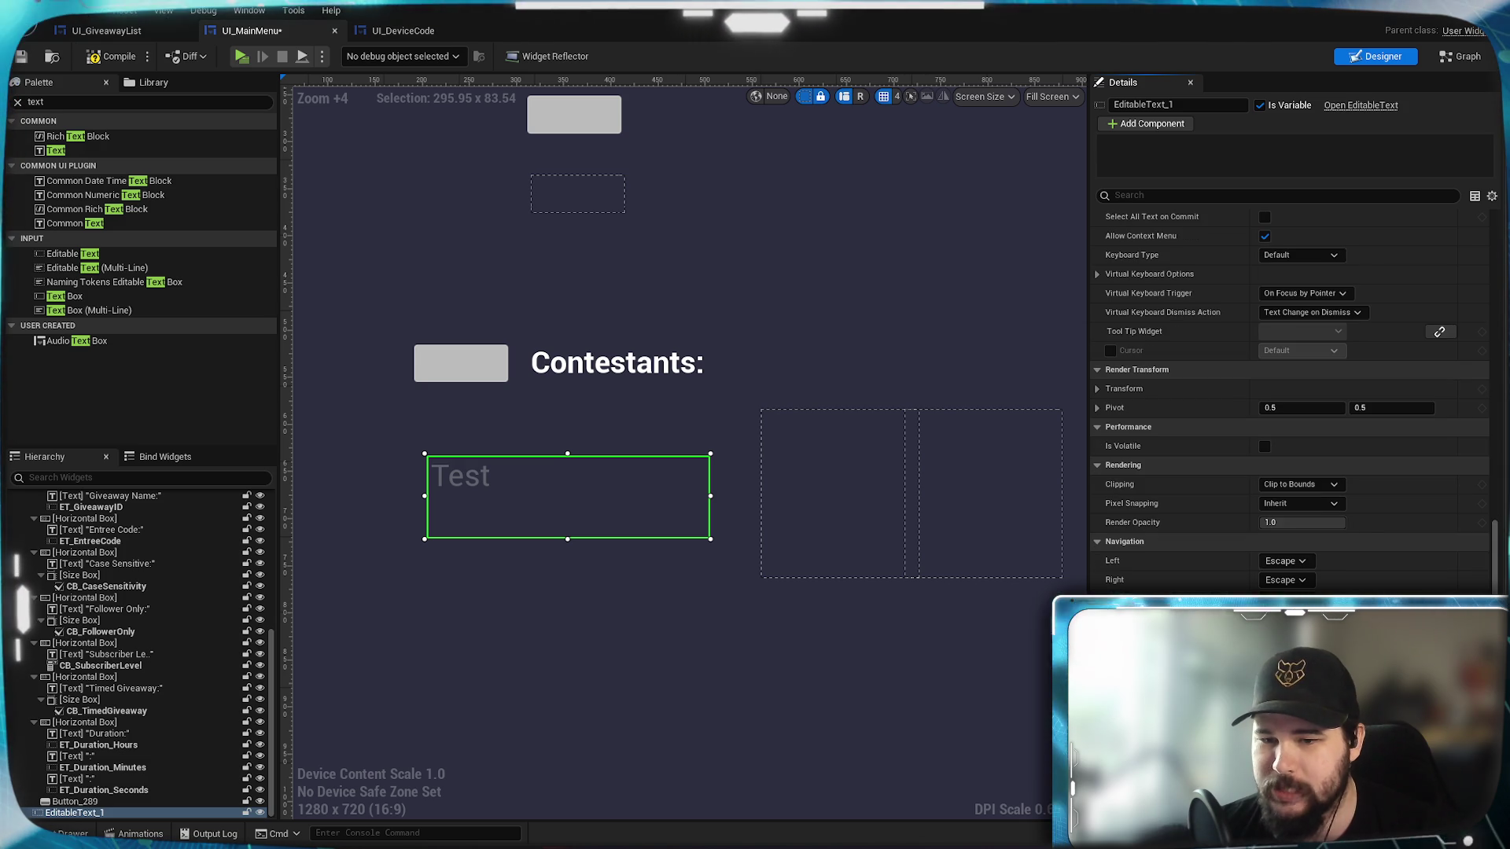
click(1471, 708)
scroll(1085, 415, down, 6)
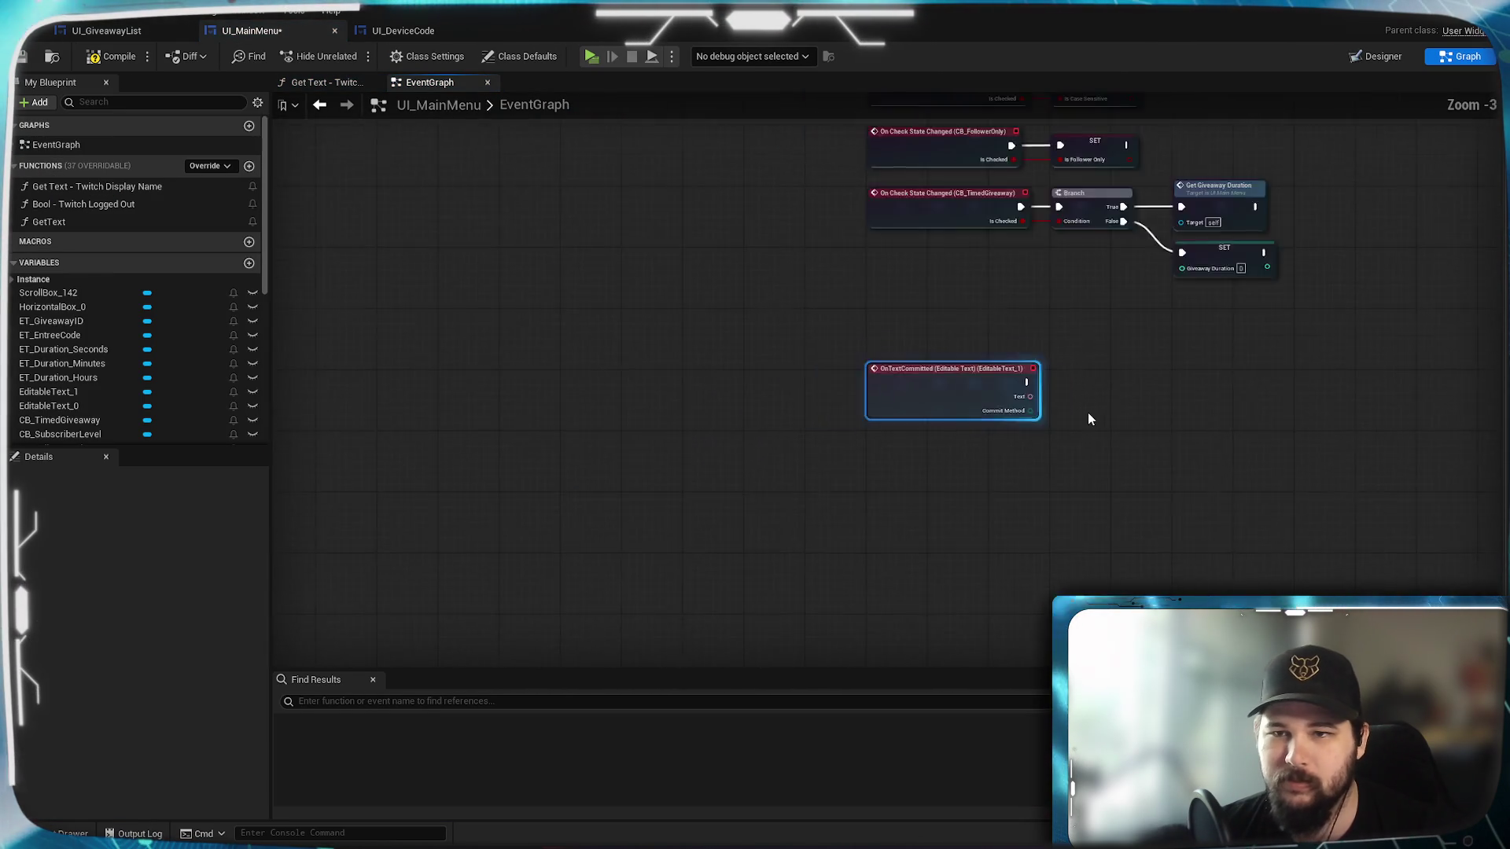
Wire EditableText_1's OnTextCommitted to Print String and its Text into Set Giveaway ID.
mouse_move(609, 655)
mouse_down()
mouse_move(1230, 168)
mouse_move(960, 438)
mouse_move(736, 490)
mouse_move(856, 358)
mouse_up()
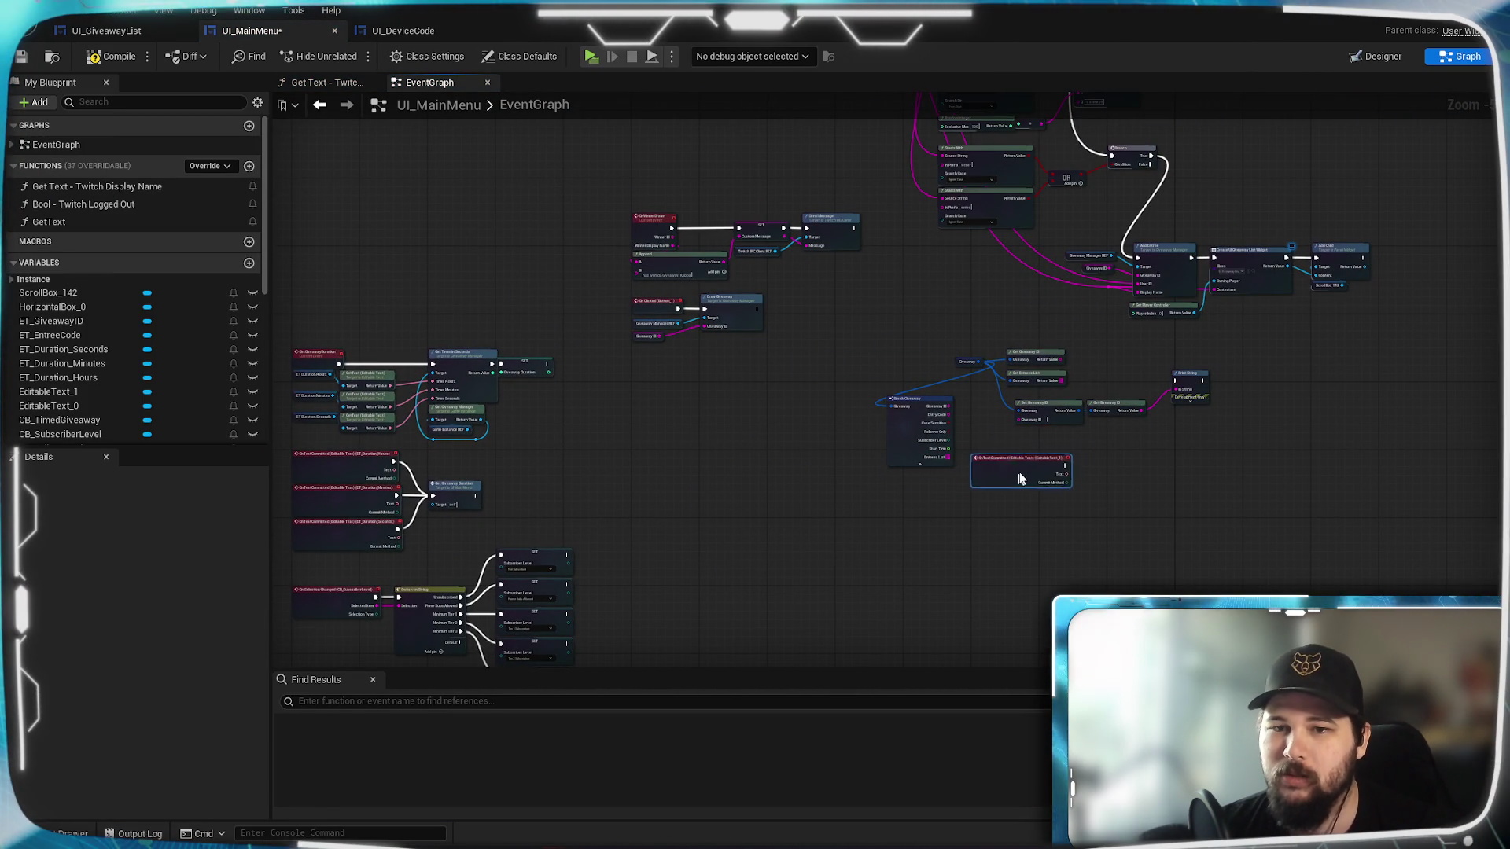
scroll(1046, 472, up, 5)
drag(816, 462, 1140, 269)
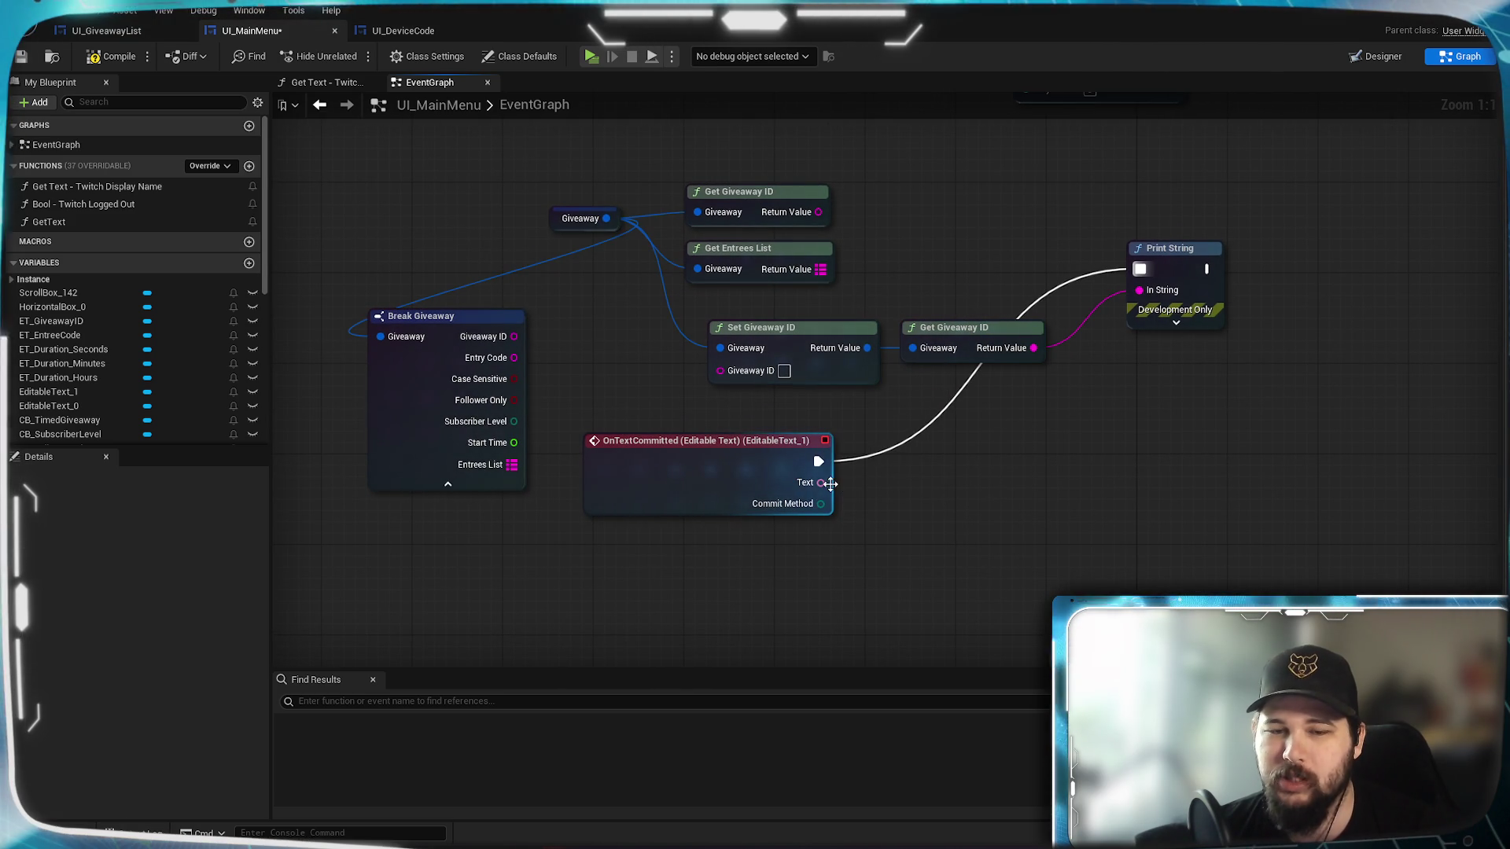
mouse_move(820, 482)
mouse_down()
mouse_move(705, 376)
mouse_move(720, 370)
mouse_up()
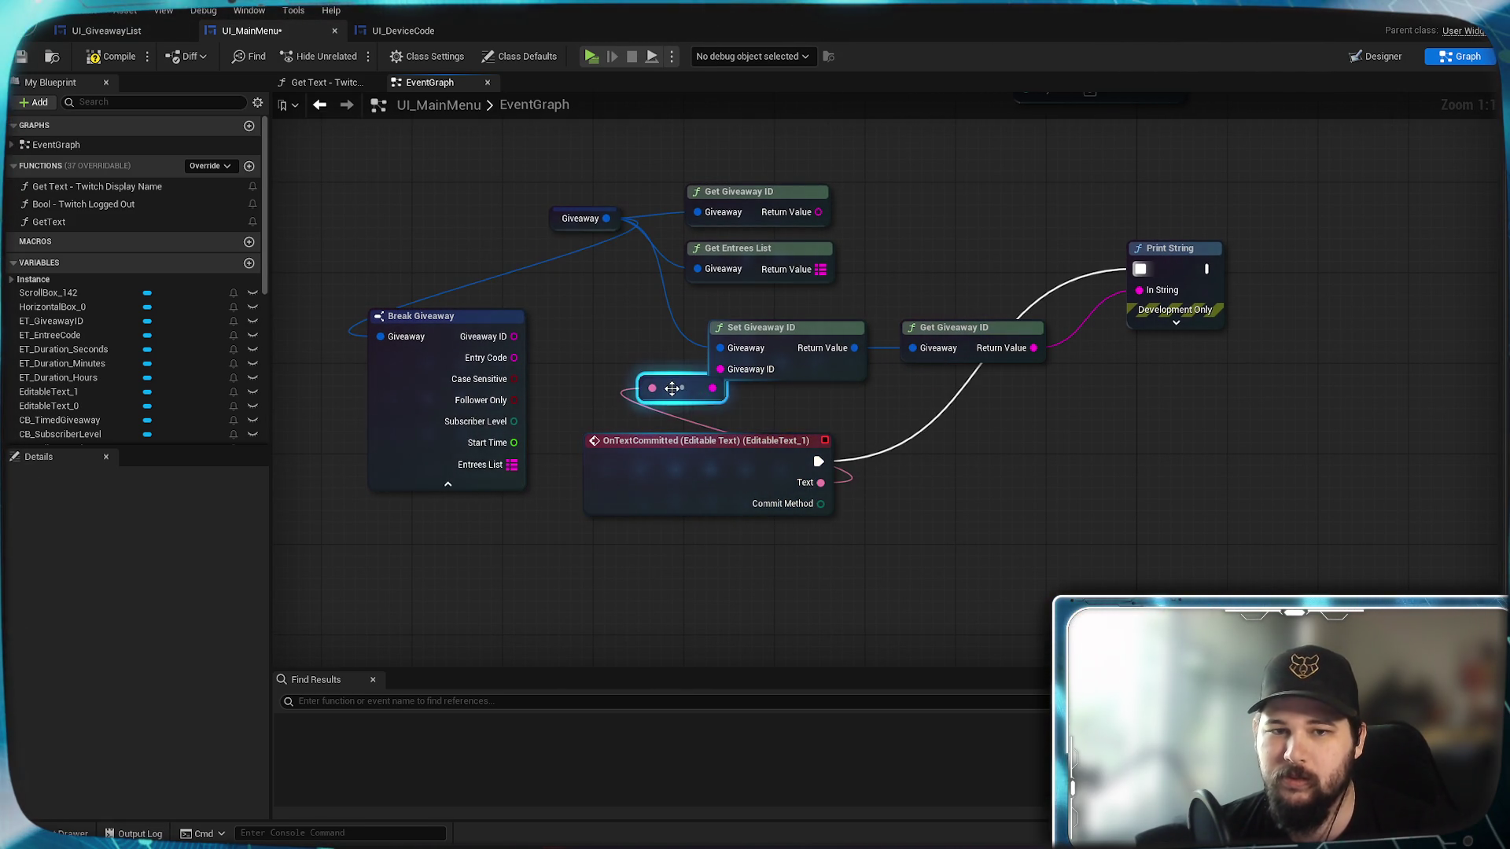
click(820, 402)
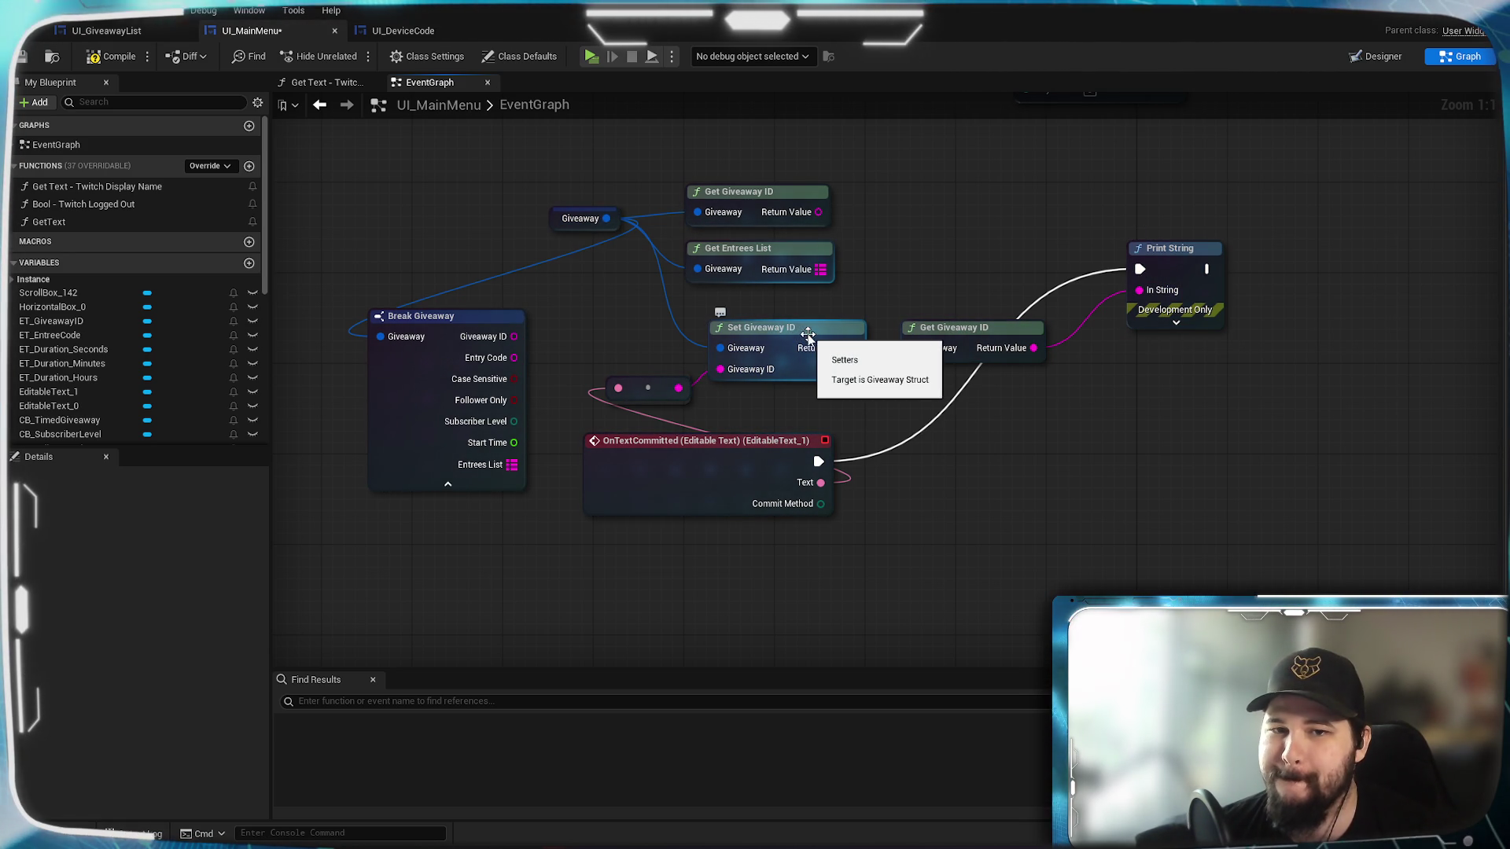
drag(811, 358, 818, 339)
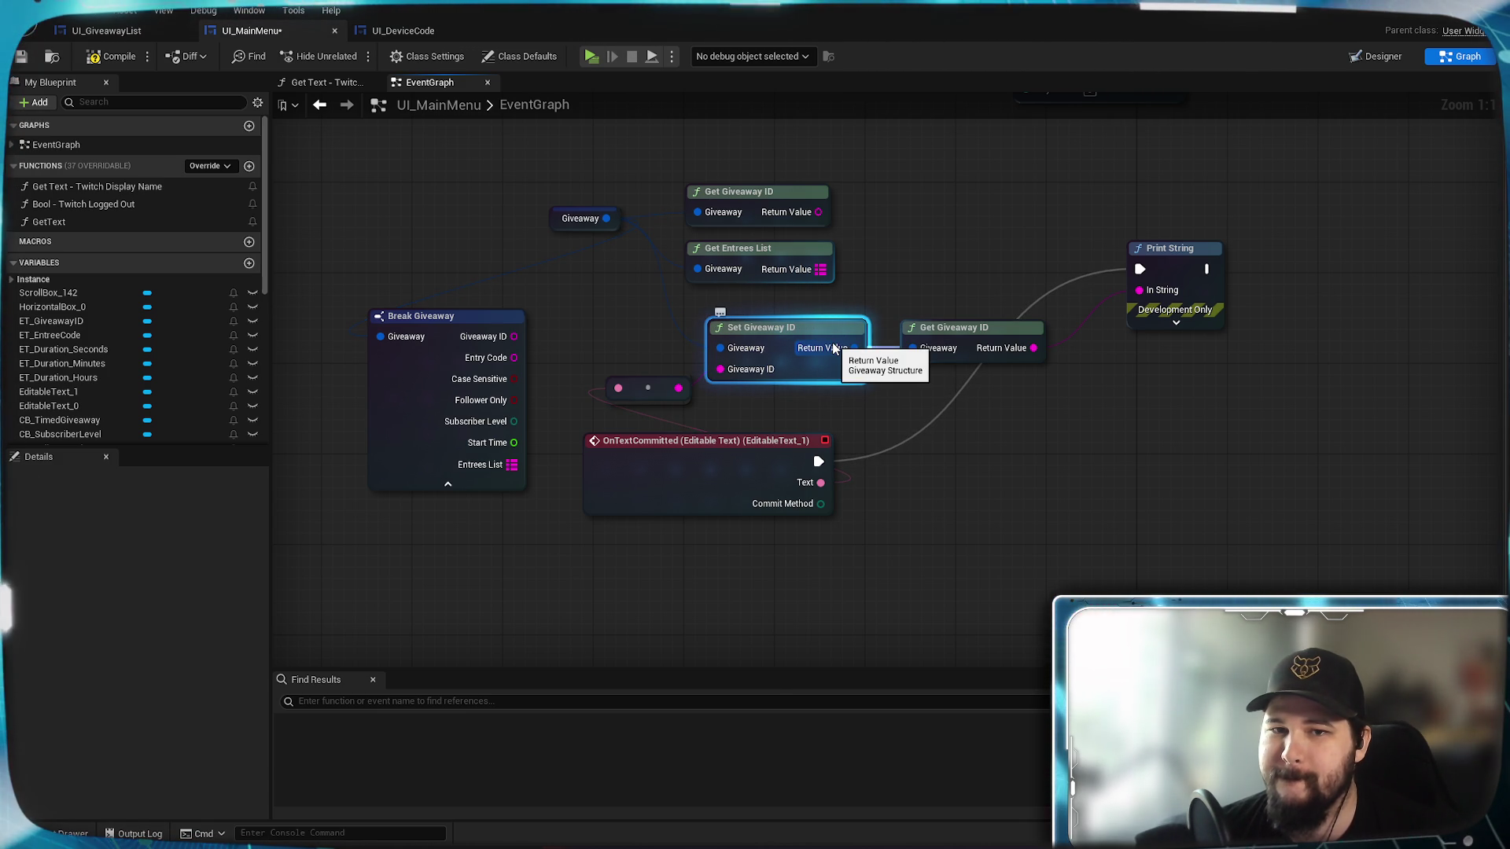
click(1024, 405)
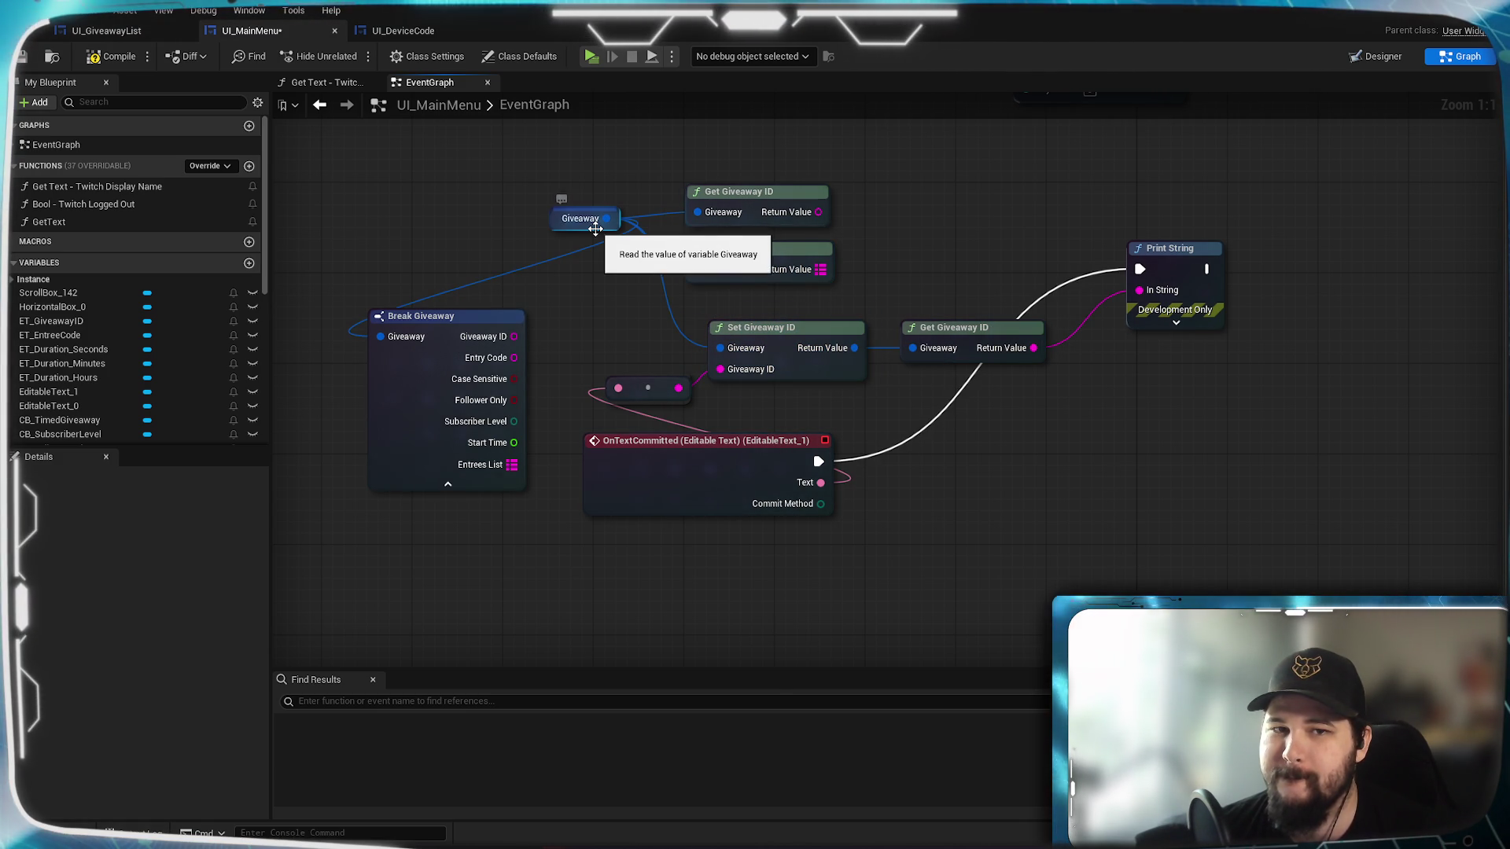
Connect a copied Giveaway getter to Get Giveaway ID, then compile, save and run the preview.
click(576, 215)
key(ctrl+c)
key(ctrl+v)
click(1051, 398)
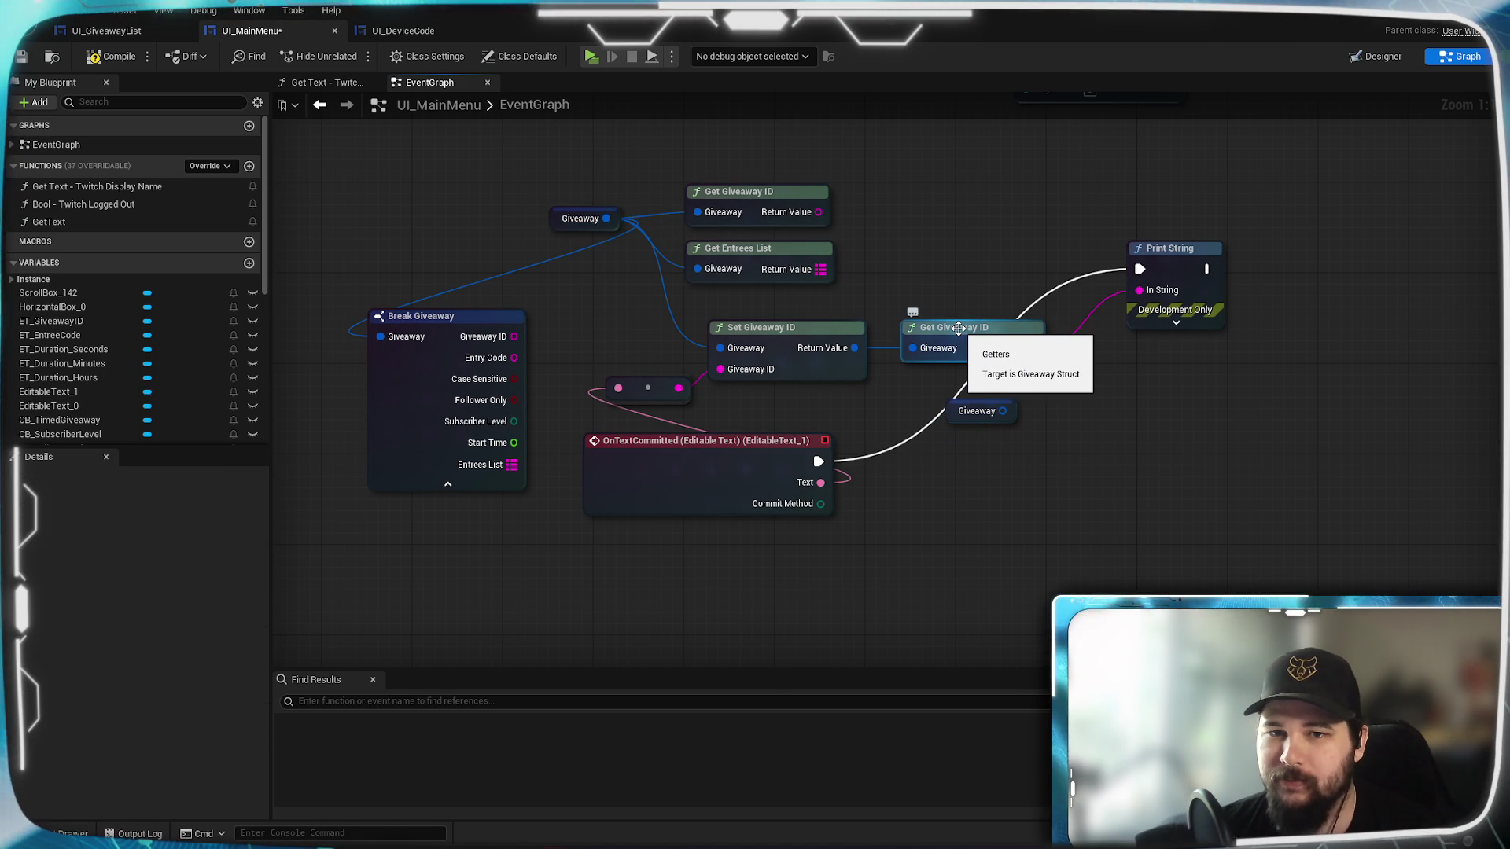
mouse_move(1003, 411)
mouse_down()
mouse_move(915, 370)
mouse_move(912, 348)
mouse_up()
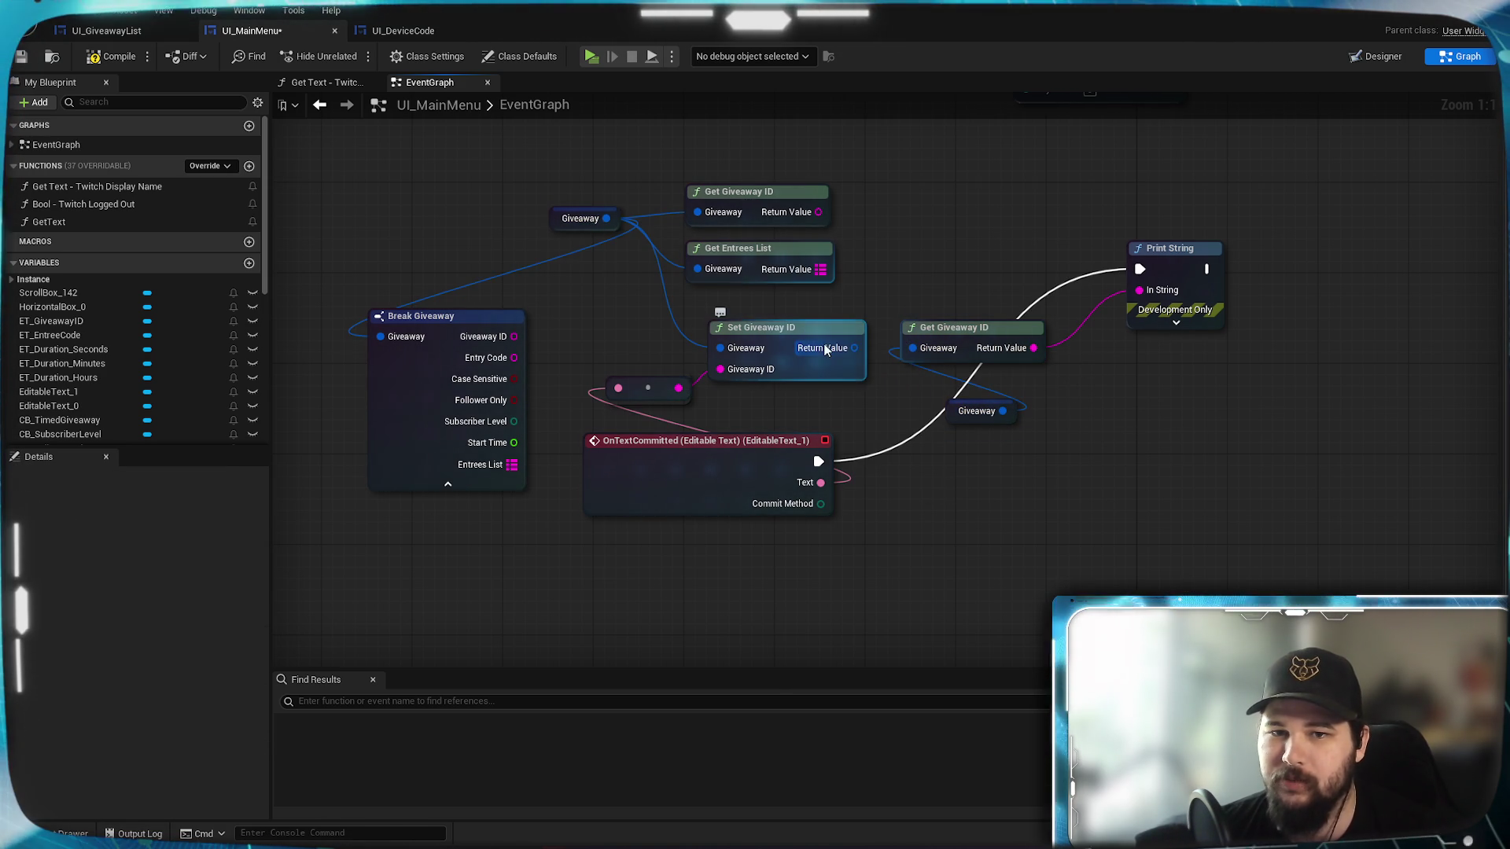
click(111, 56)
key(ctrl+s)
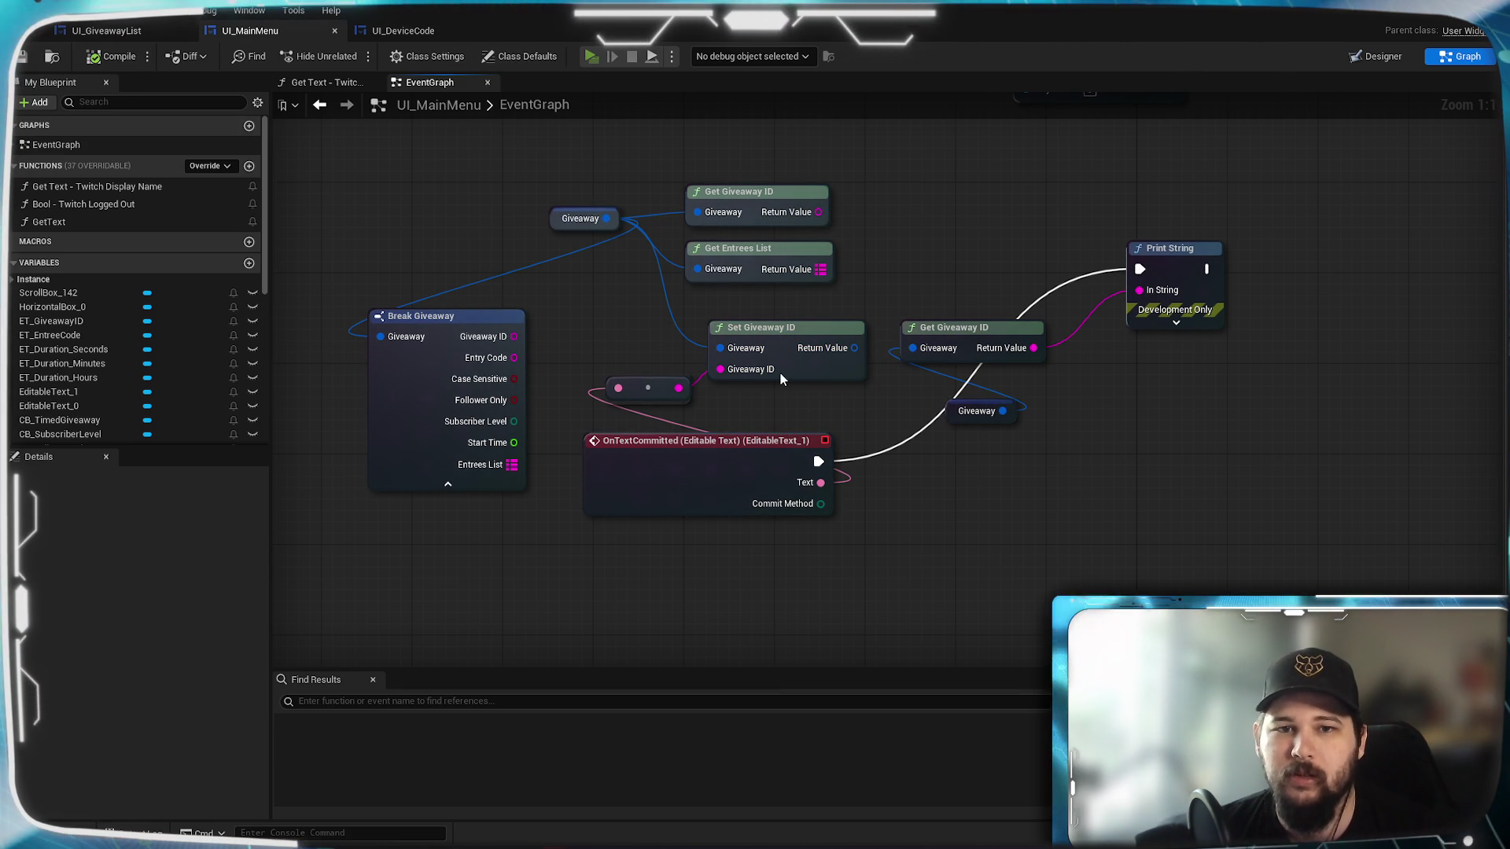
key(alt+p)
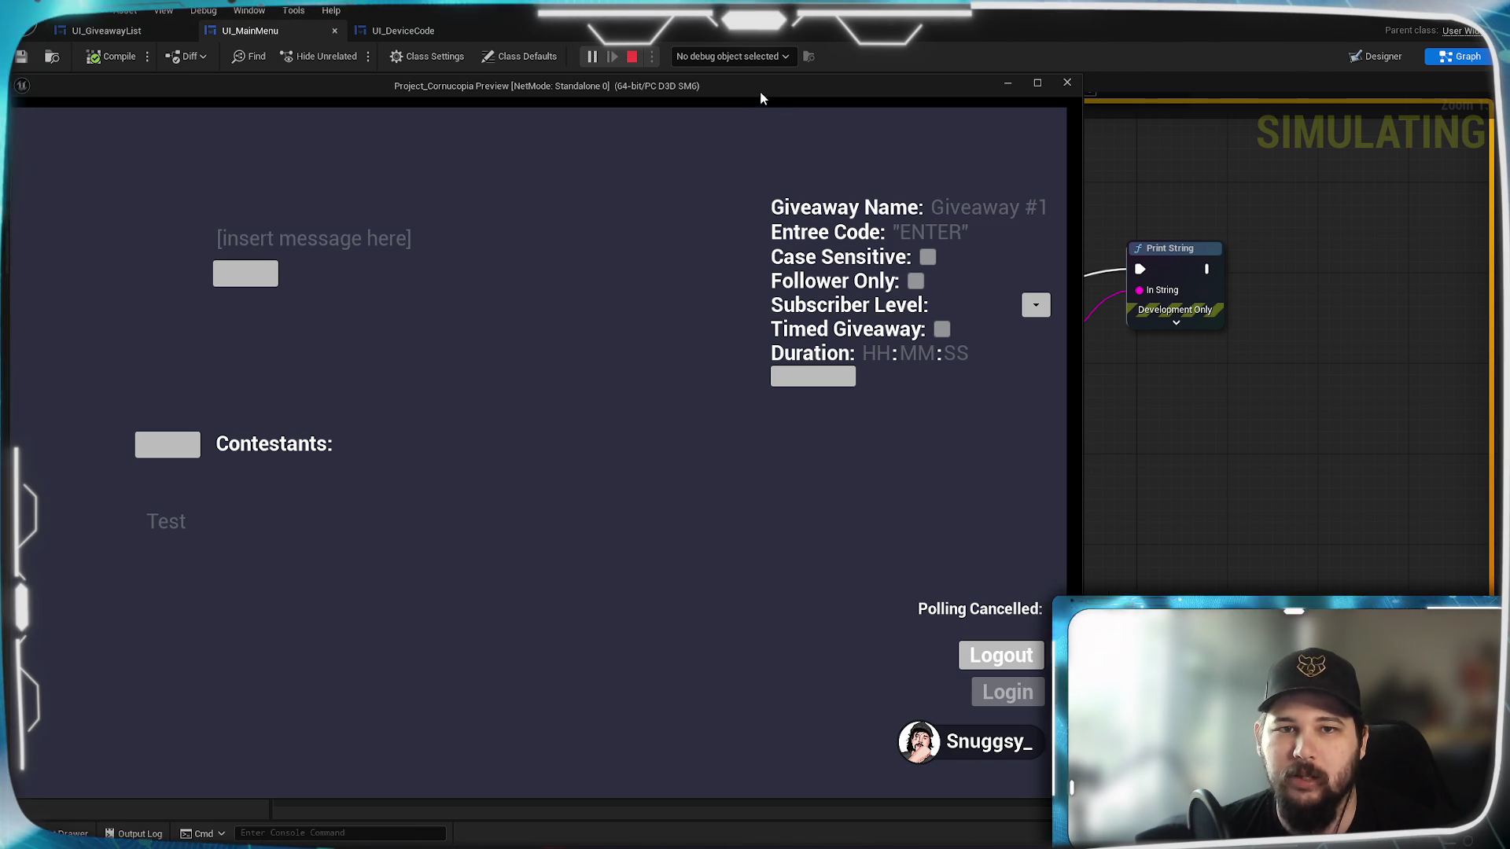
Stop the preview session and return to the Designer layout.
click(1067, 82)
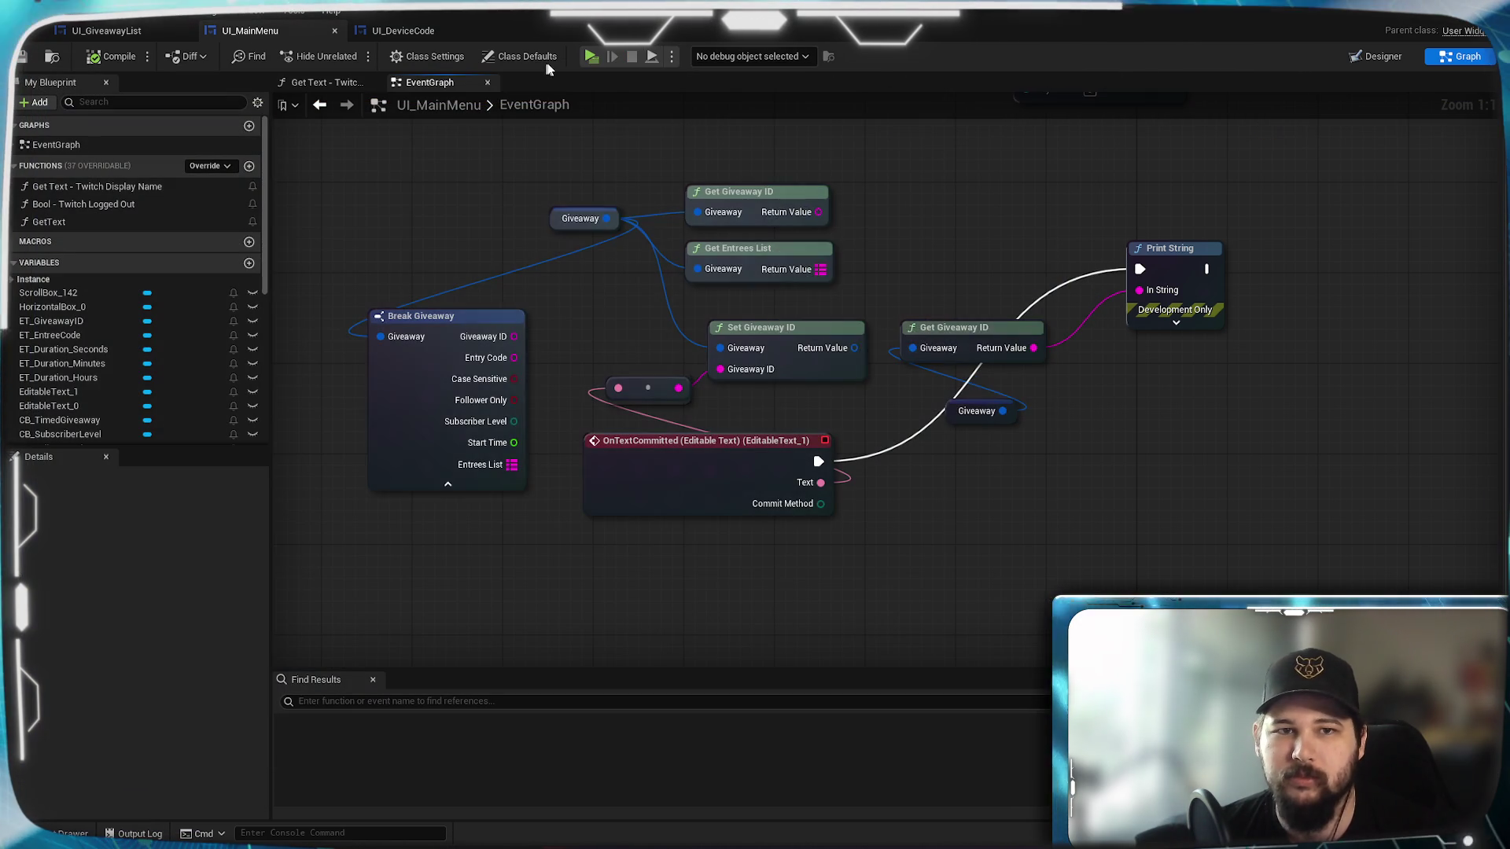
click(591, 56)
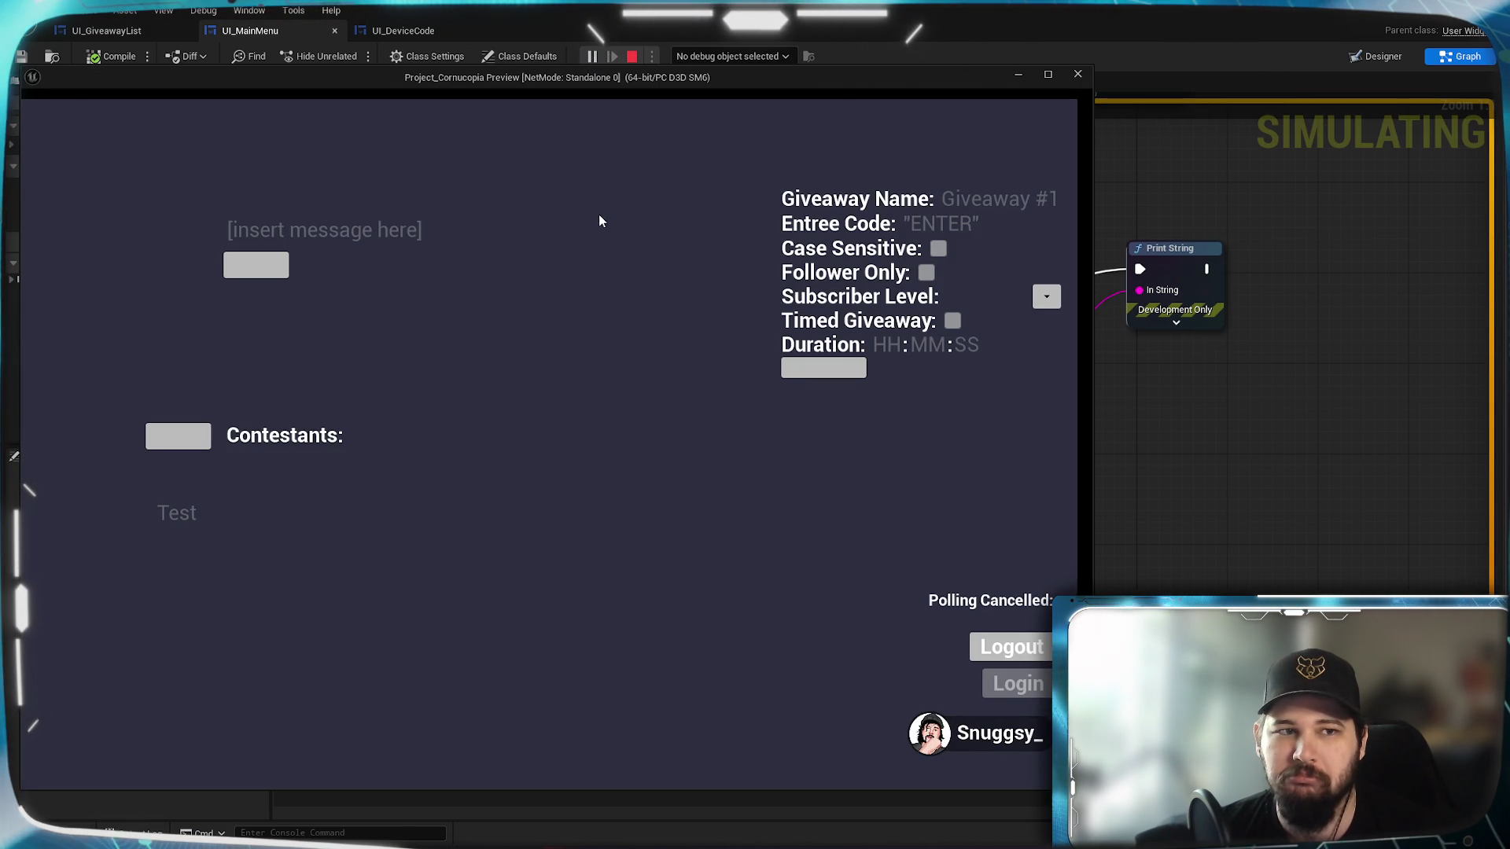
click(1078, 74)
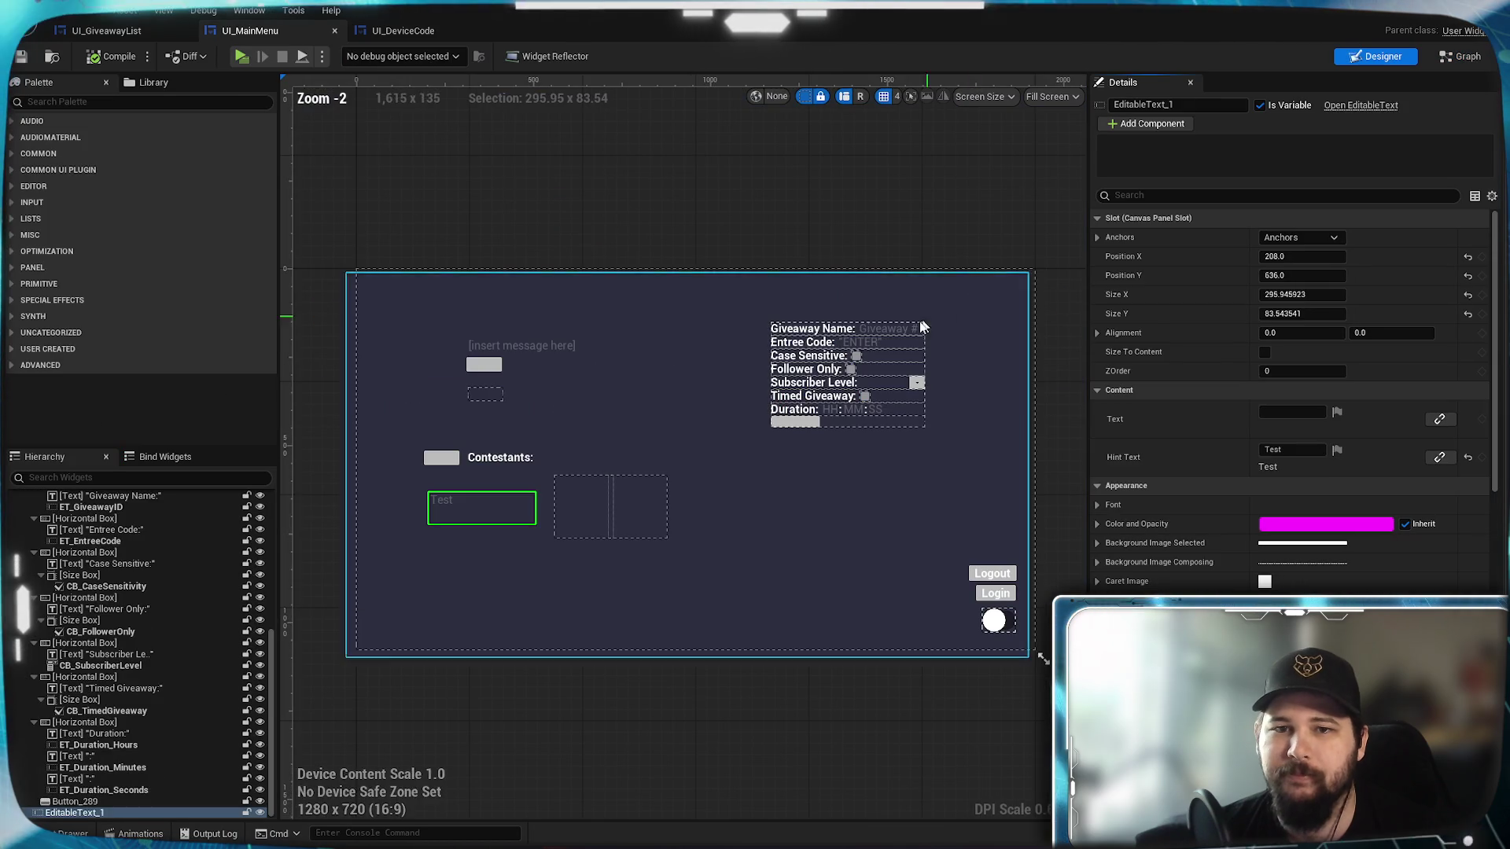
Set BG_MainMenu's Offset Left, Top, Right and Bottom all to 0.0.
click(866, 516)
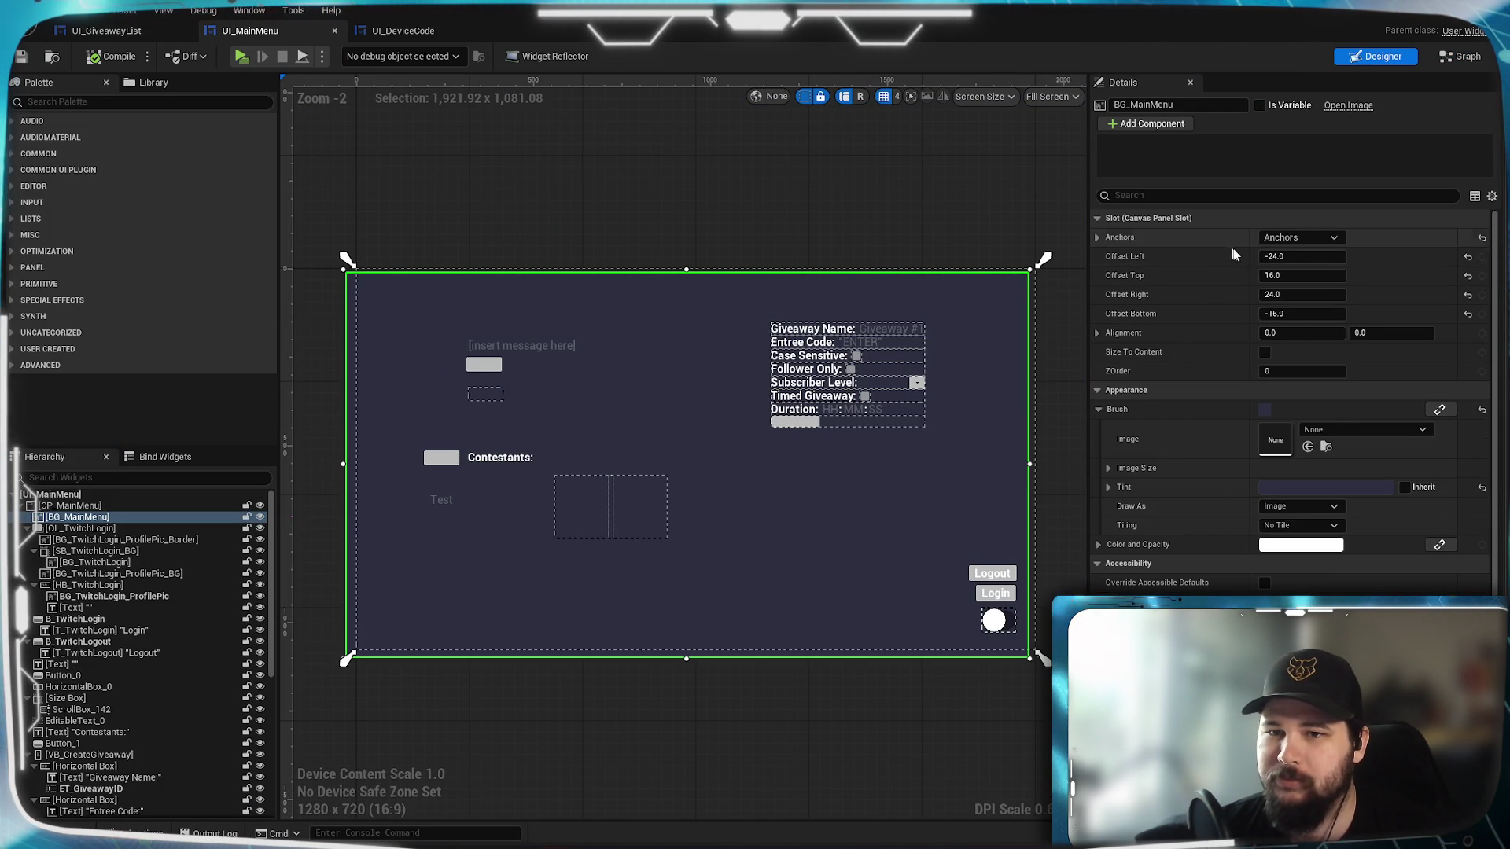
click(1468, 256)
click(1468, 275)
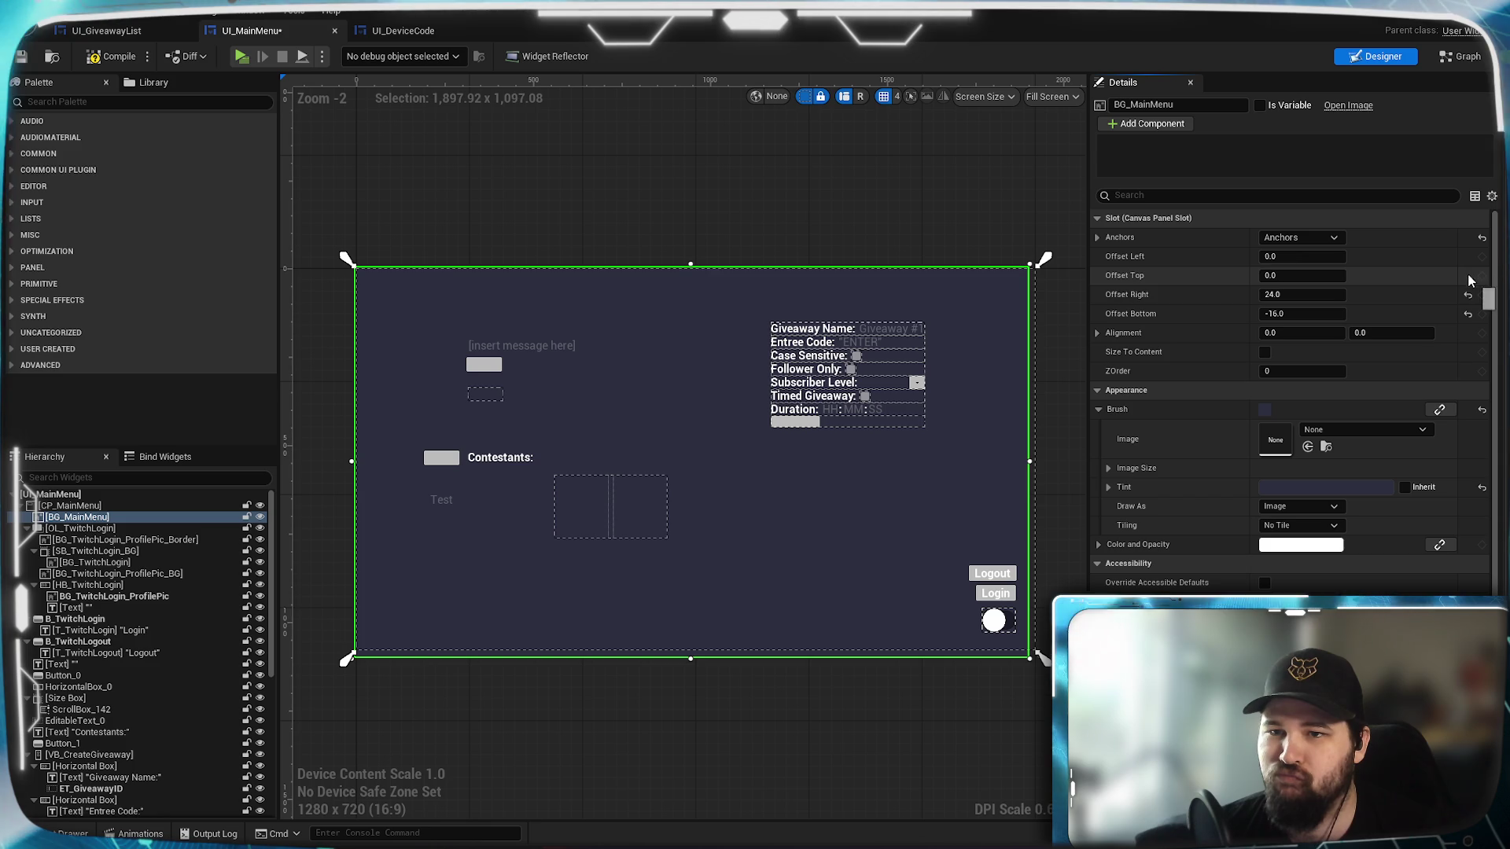
click(1329, 294)
text(100)
key(Return)
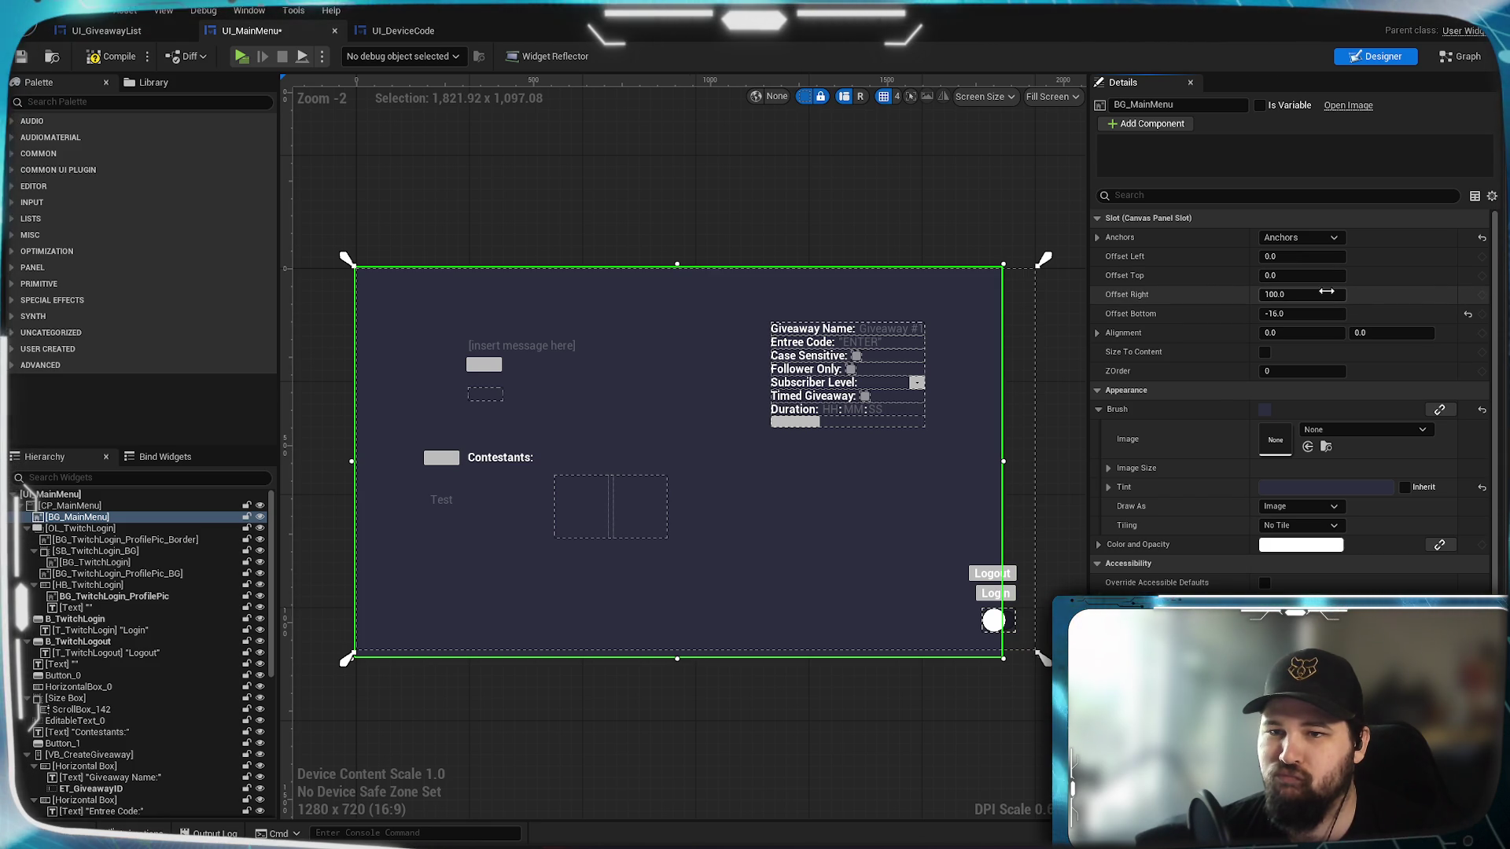
click(1329, 294)
text(0)
click(1325, 314)
text(0)
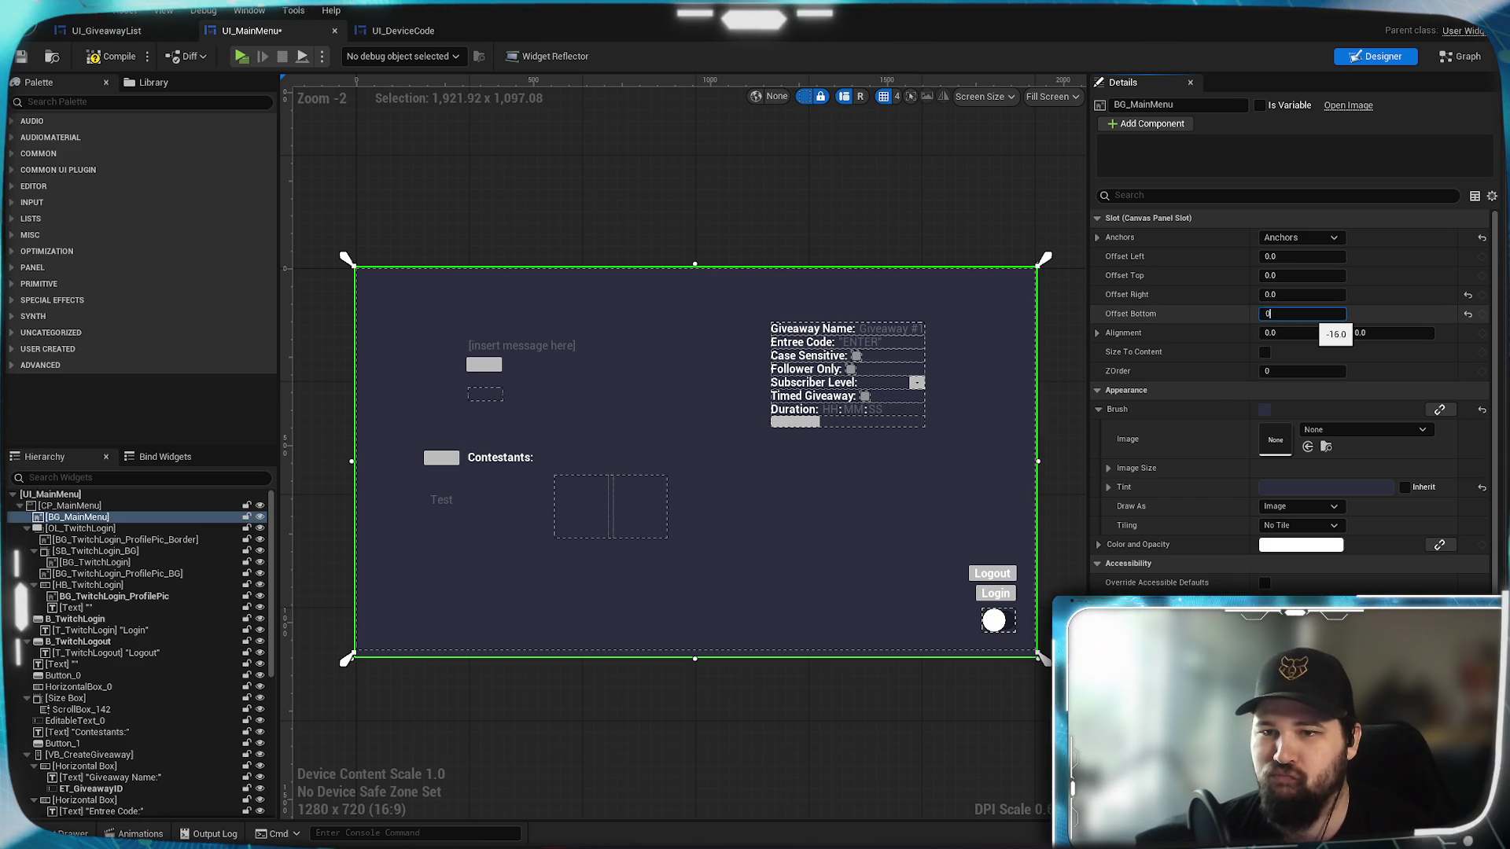
key(Return)
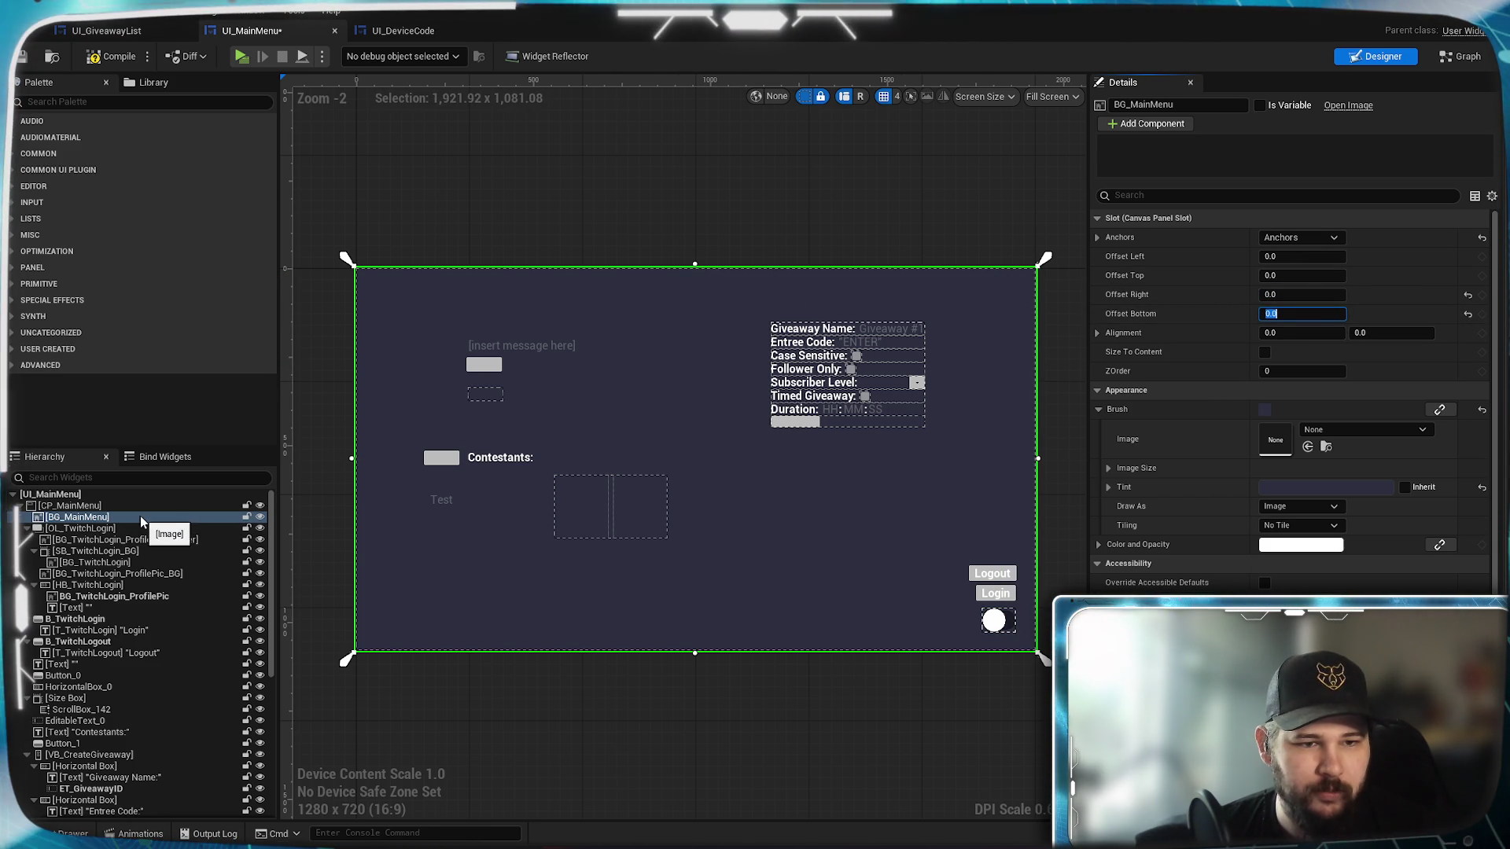
Lock BG_MainMenu in the Hierarchy, then compile and save the widget.
click(245, 516)
click(112, 62)
key(ctrl+s)
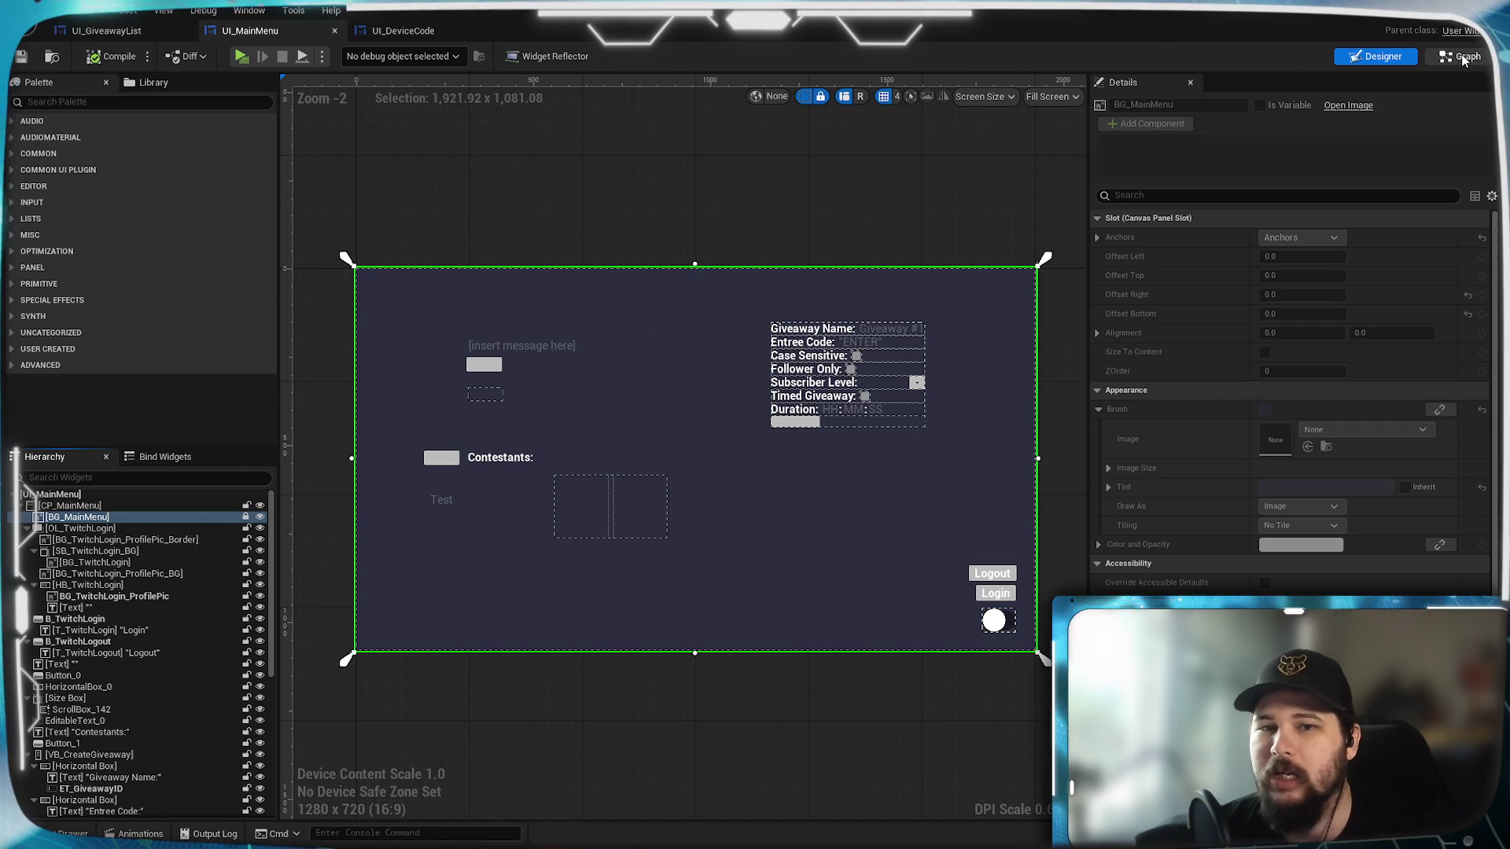
click(1463, 58)
In the preview, commit 'BLUH' in the Test text box, printing Giveaway #1, then close the preview.
click(591, 56)
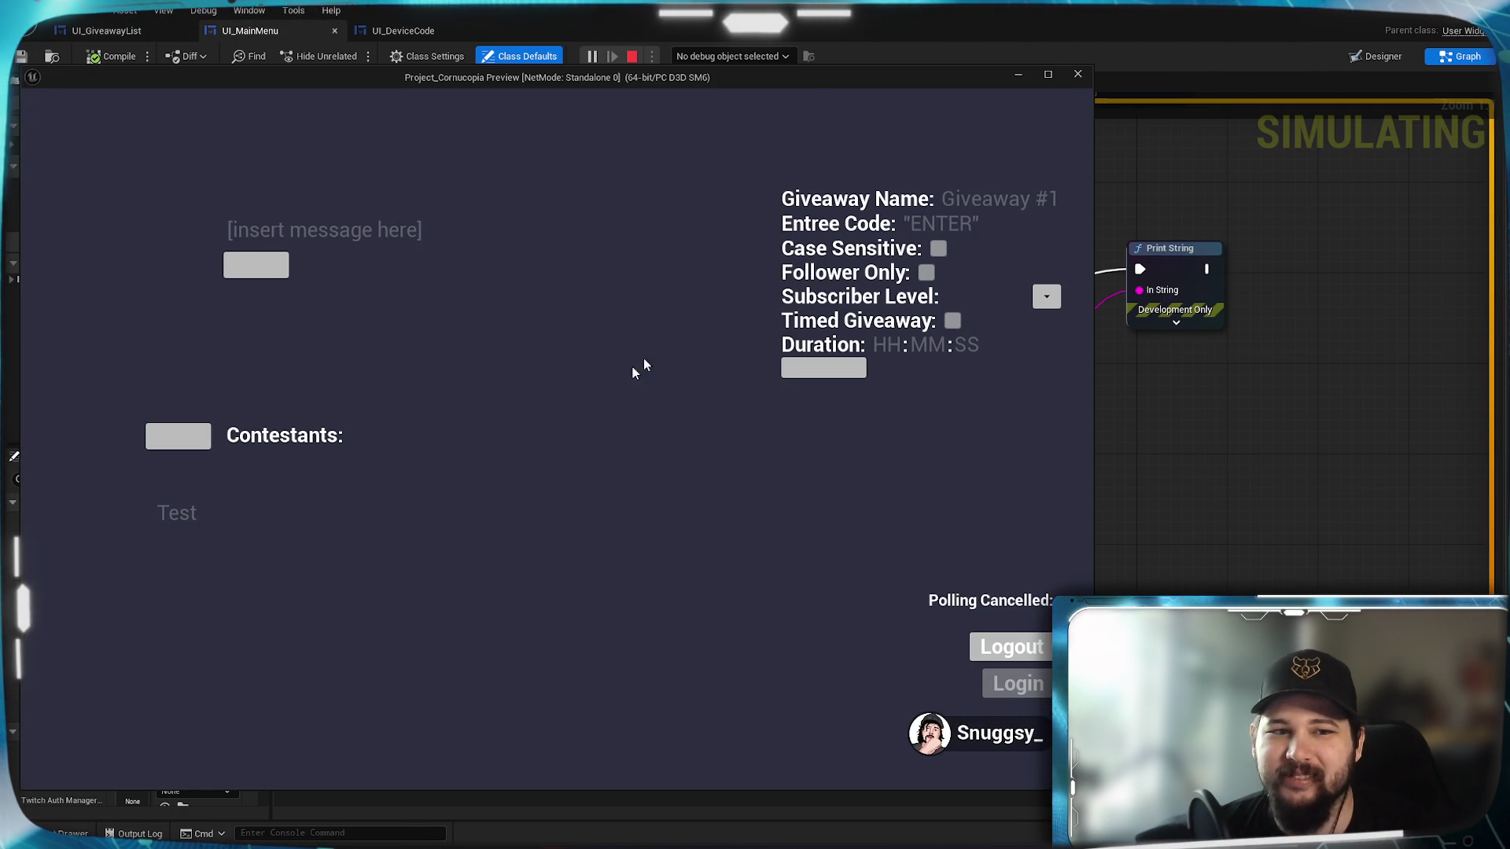
click(419, 538)
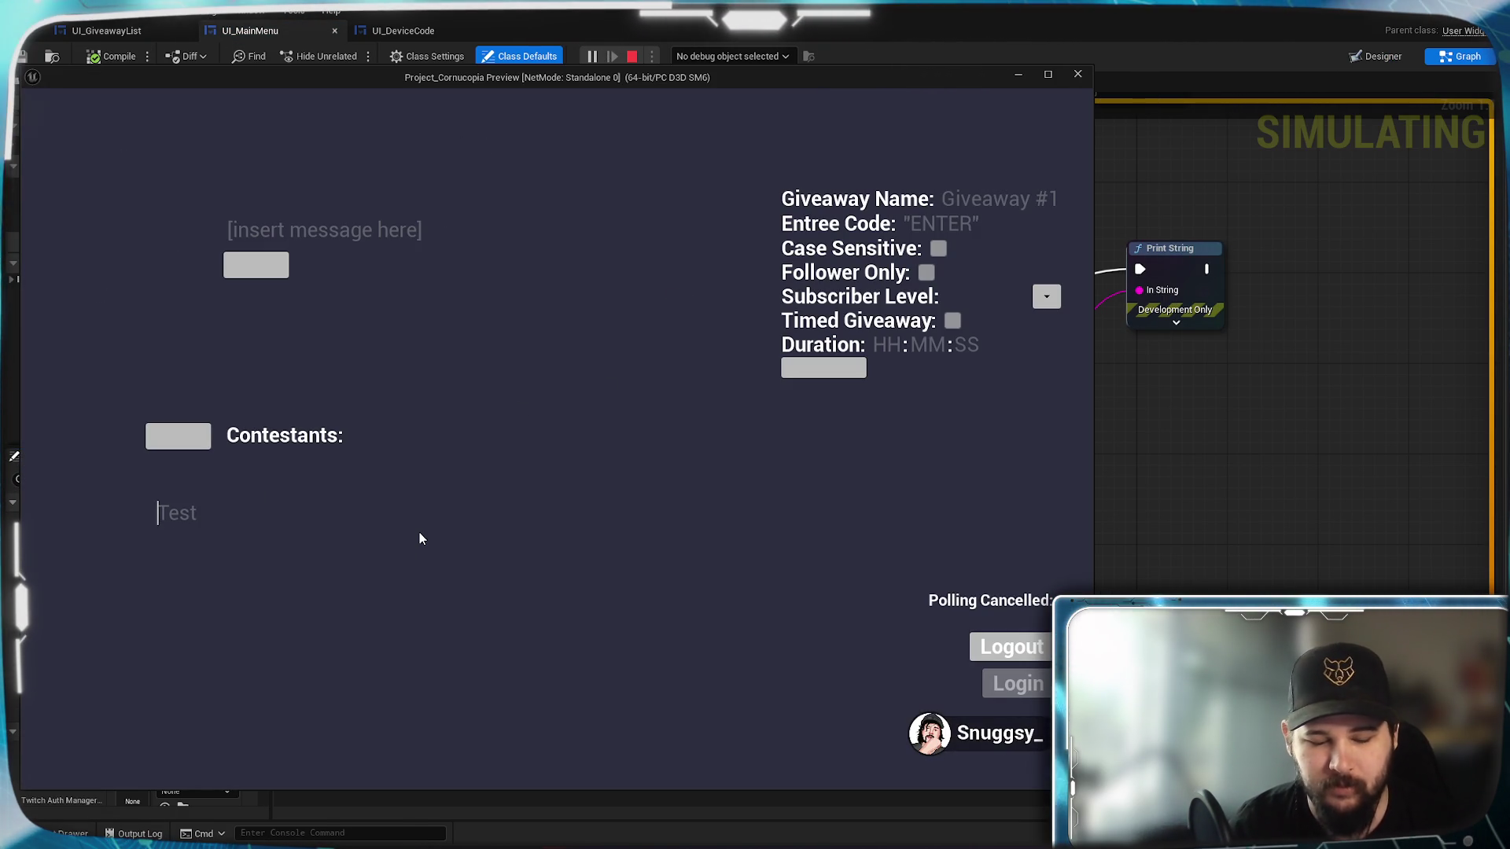
text(BLUH)
key(Return)
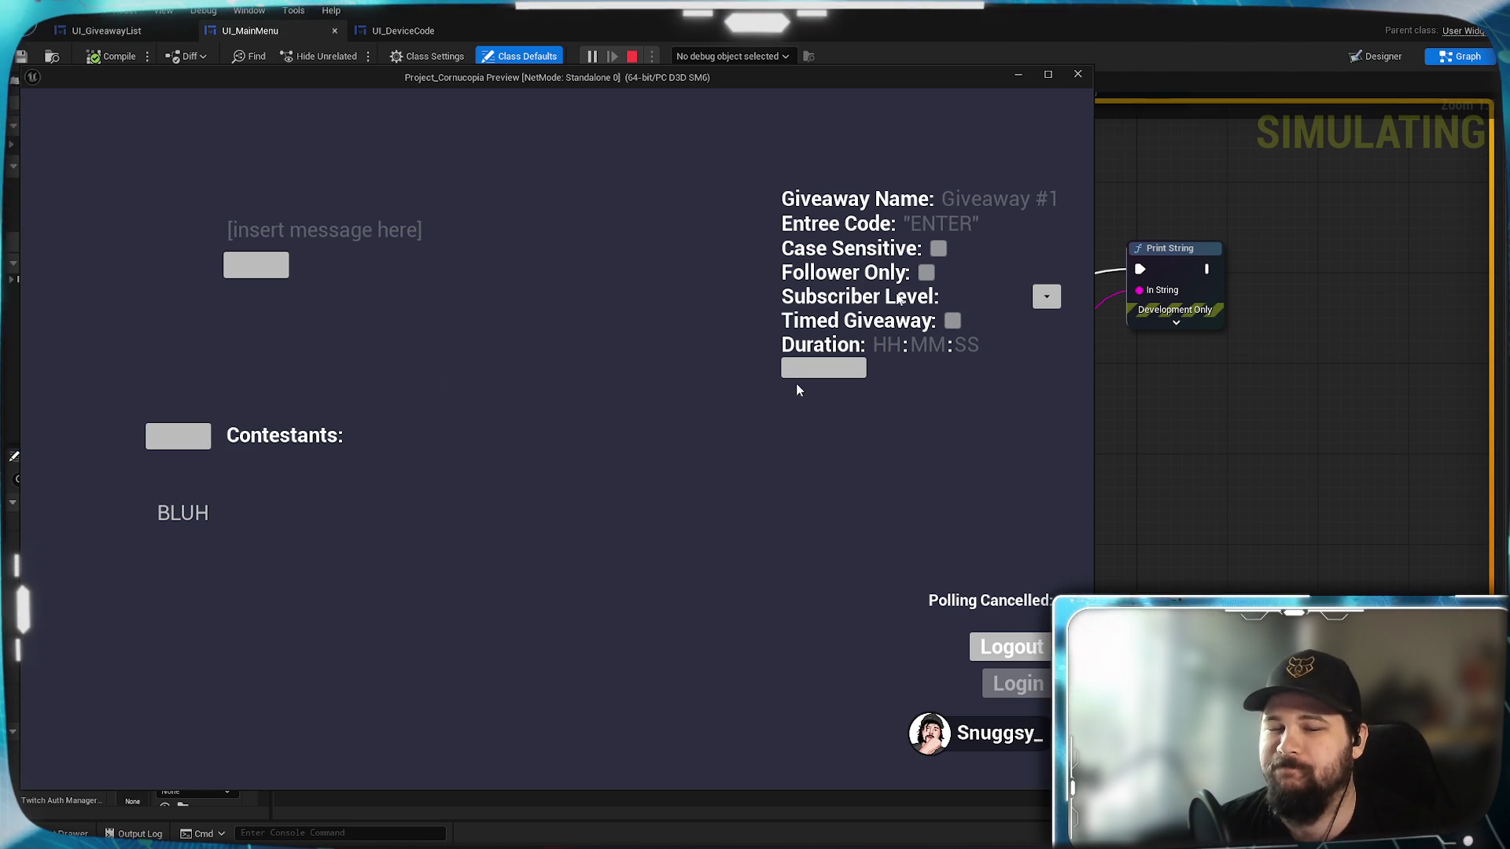
click(1020, 74)
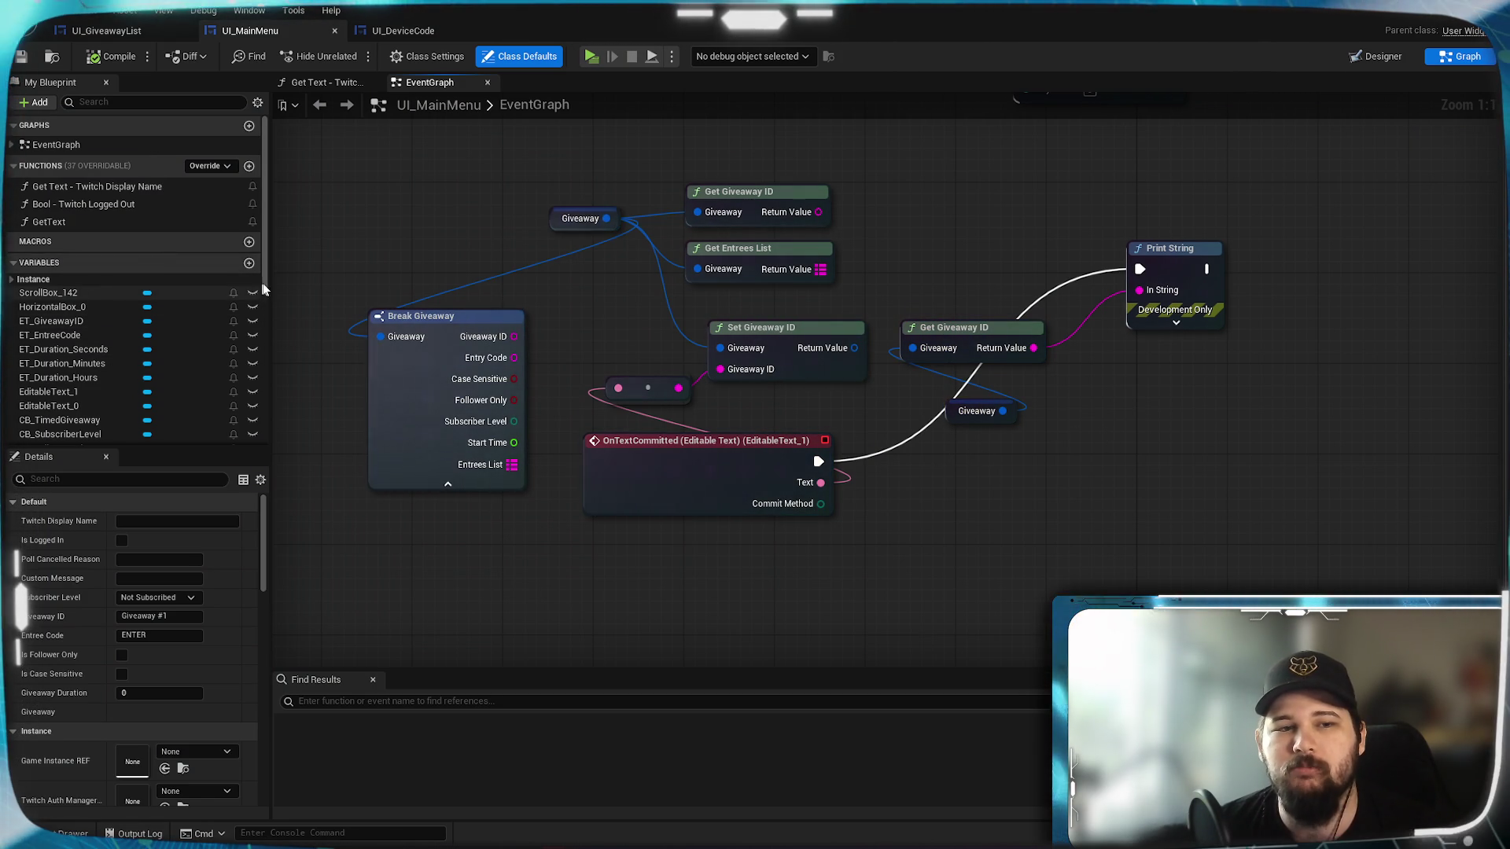
Store Set Giveaway ID's result in a SET Giveaway node chained between text commit and Print String.
drag(262, 269, 263, 422)
mouse_move(96, 415)
mouse_down()
mouse_move(802, 495)
mouse_move(947, 469)
mouse_up()
click(980, 497)
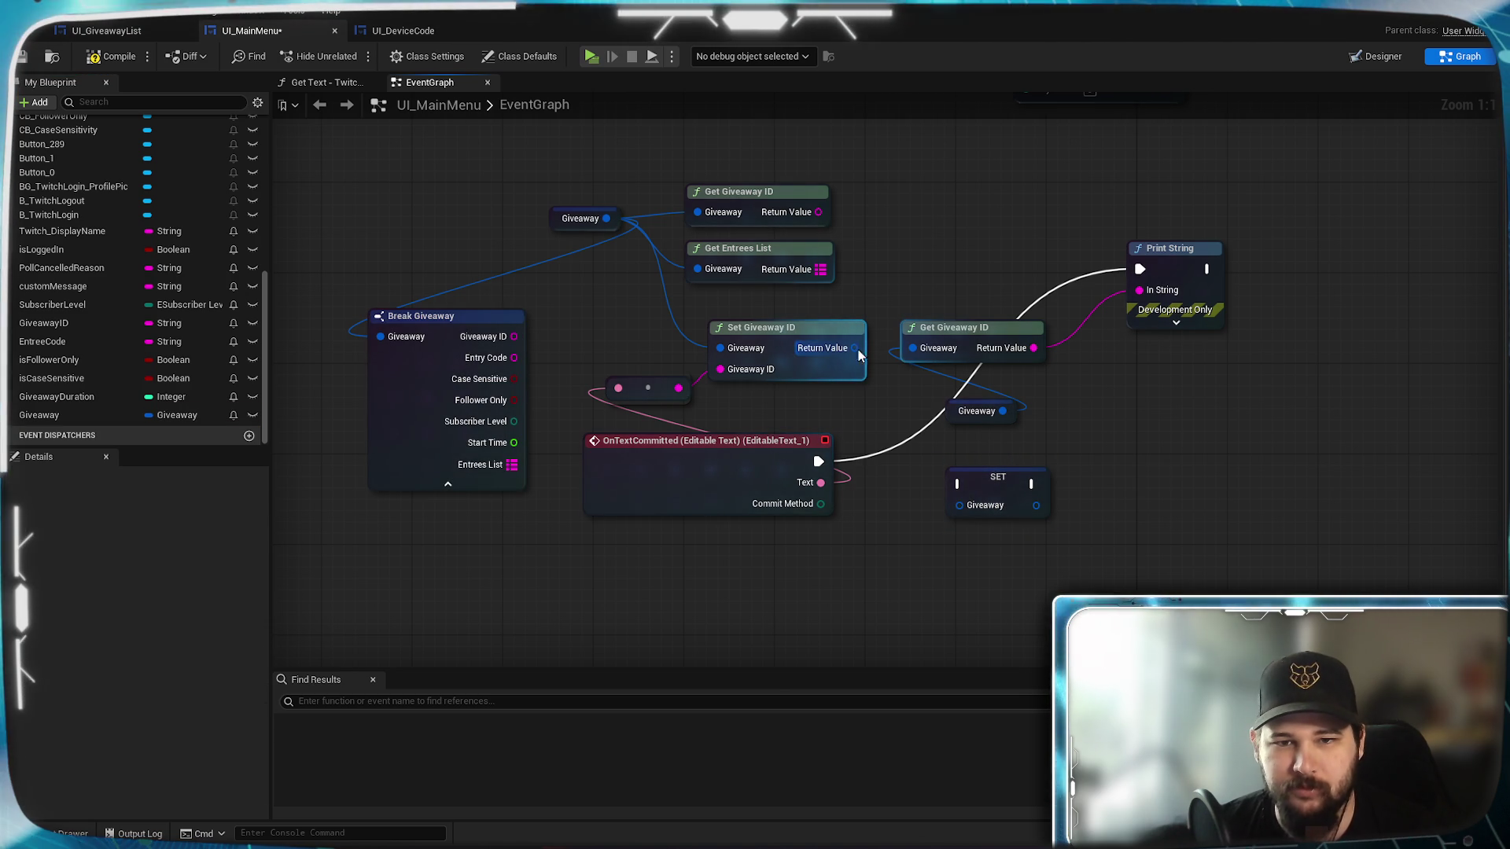
drag(854, 348, 949, 509)
mouse_move(818, 461)
mouse_down()
mouse_move(846, 481)
mouse_move(964, 494)
mouse_move(1123, 327)
mouse_move(1139, 269)
mouse_up()
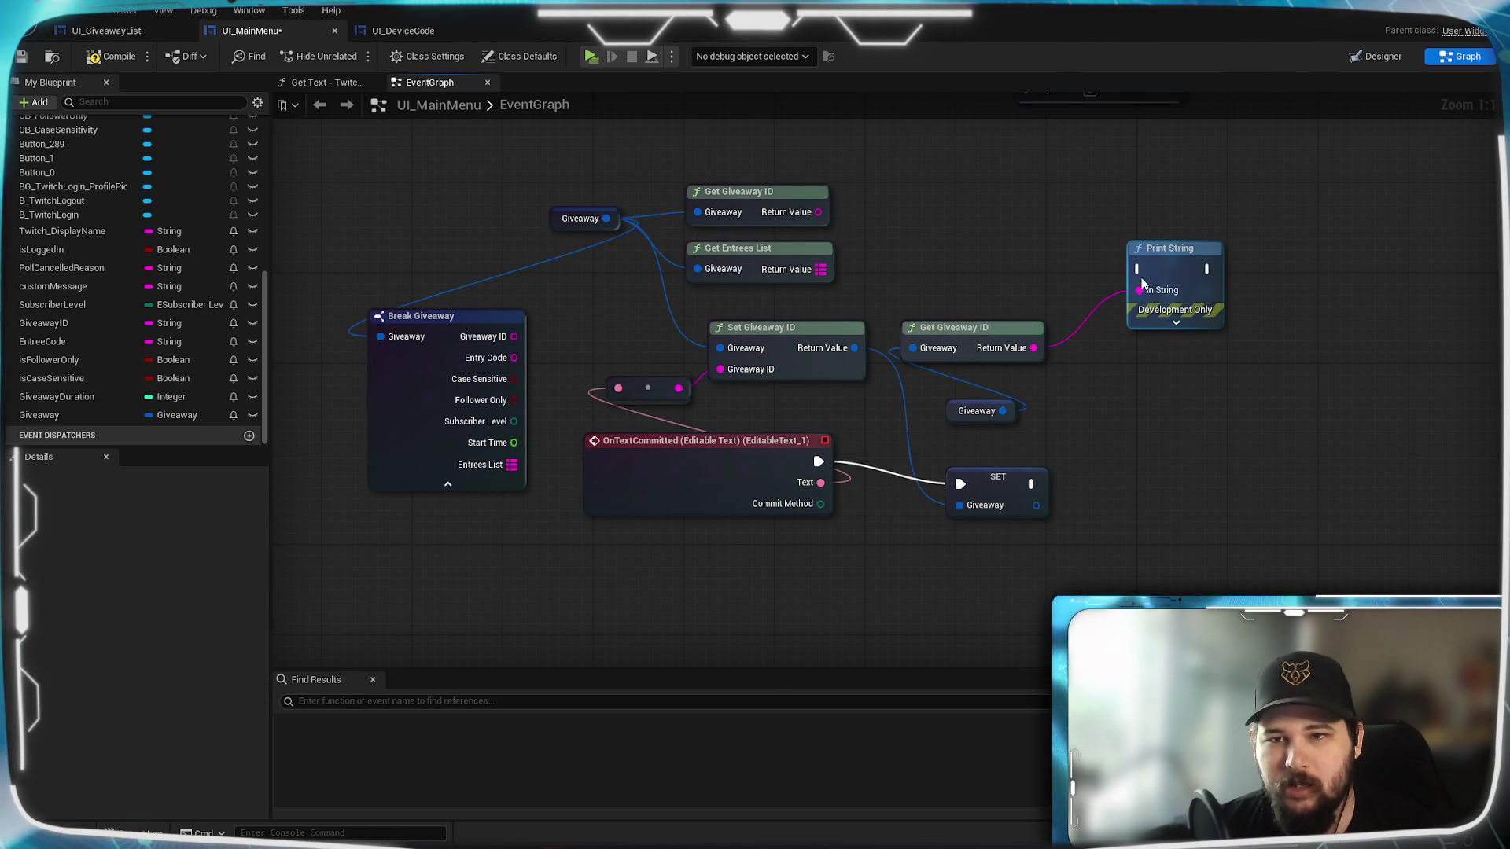
drag(1031, 484, 1140, 269)
drag(993, 498, 977, 469)
click(905, 428)
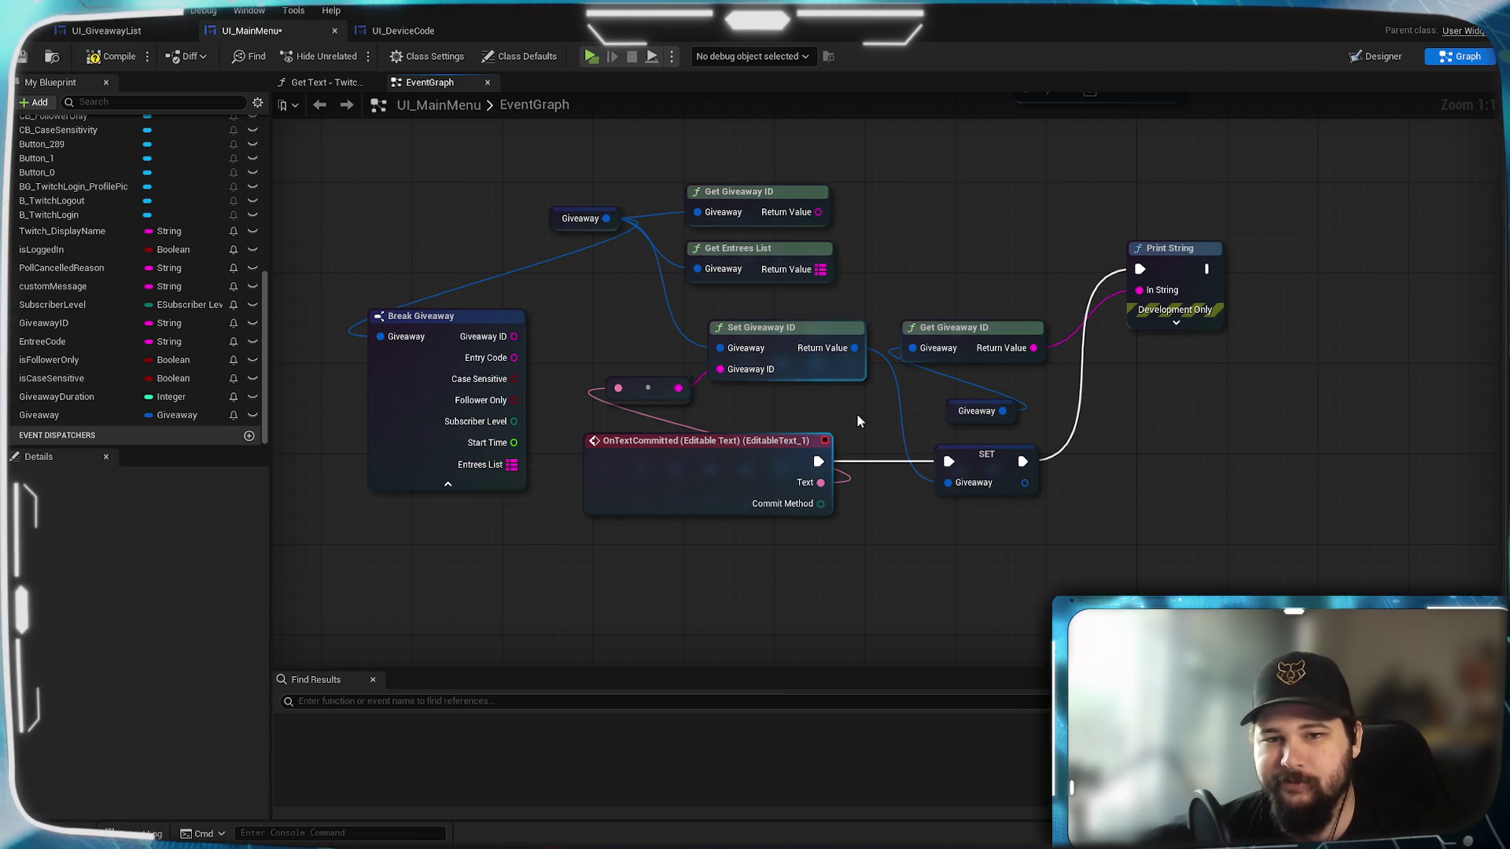
Align Get Giveaway ID, SET and Set Giveaway ID nodes, then save UI_MainMenu.
drag(969, 329, 1014, 249)
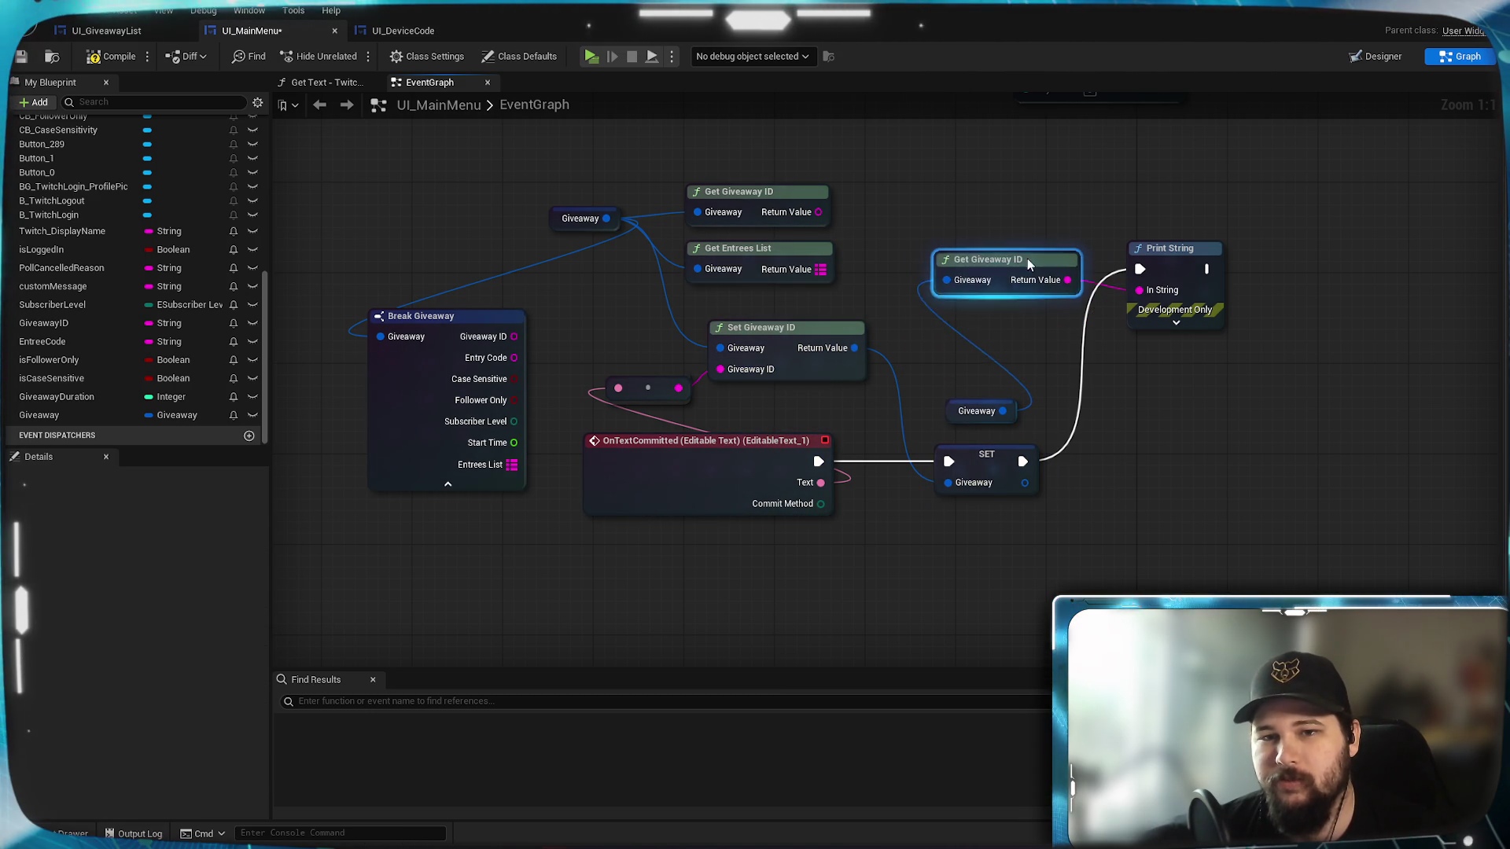
click(1013, 346)
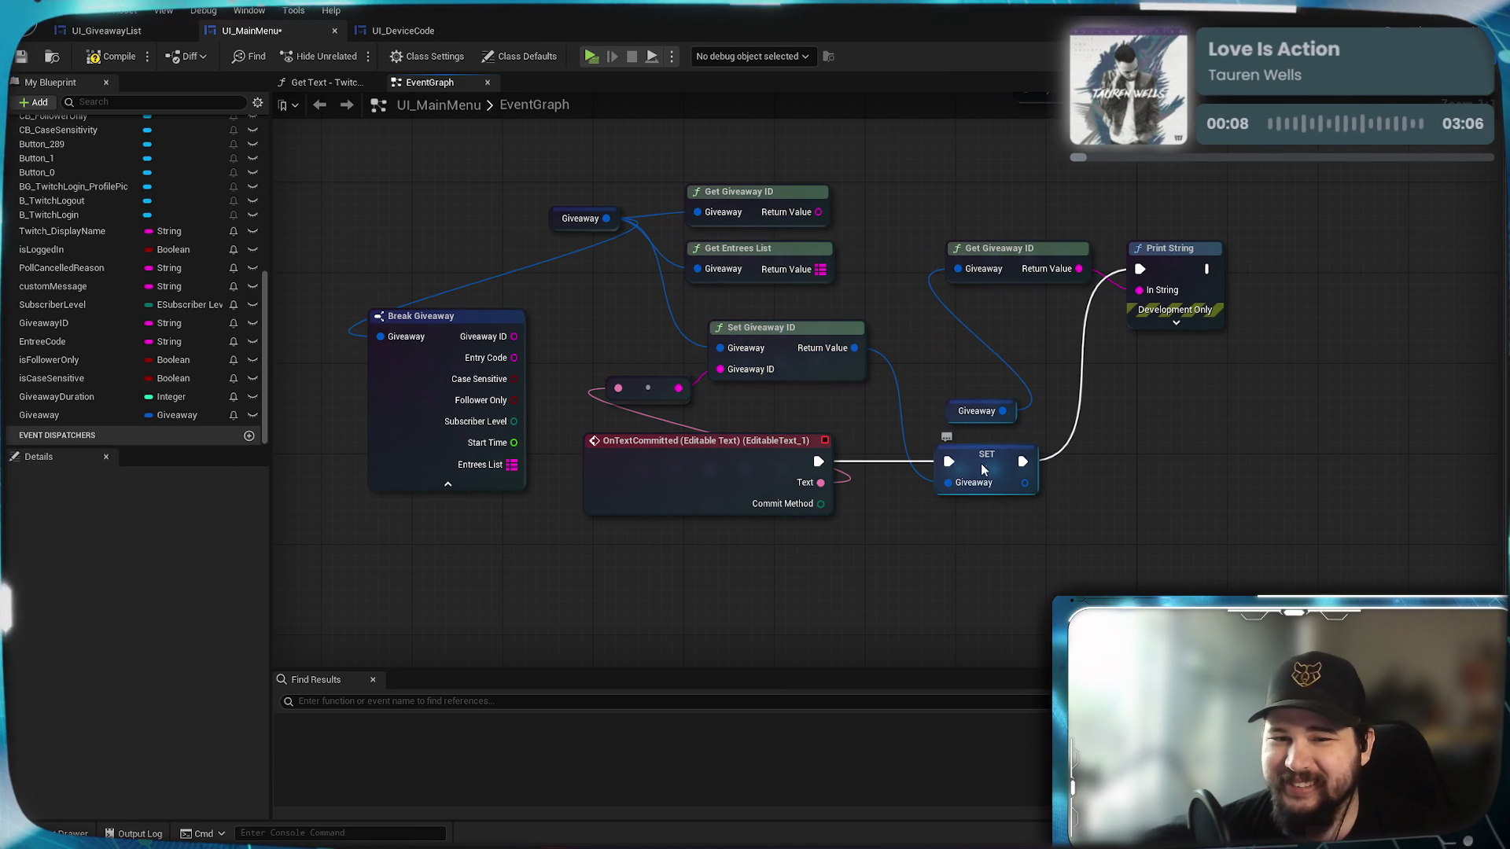
drag(981, 466, 970, 466)
click(939, 444)
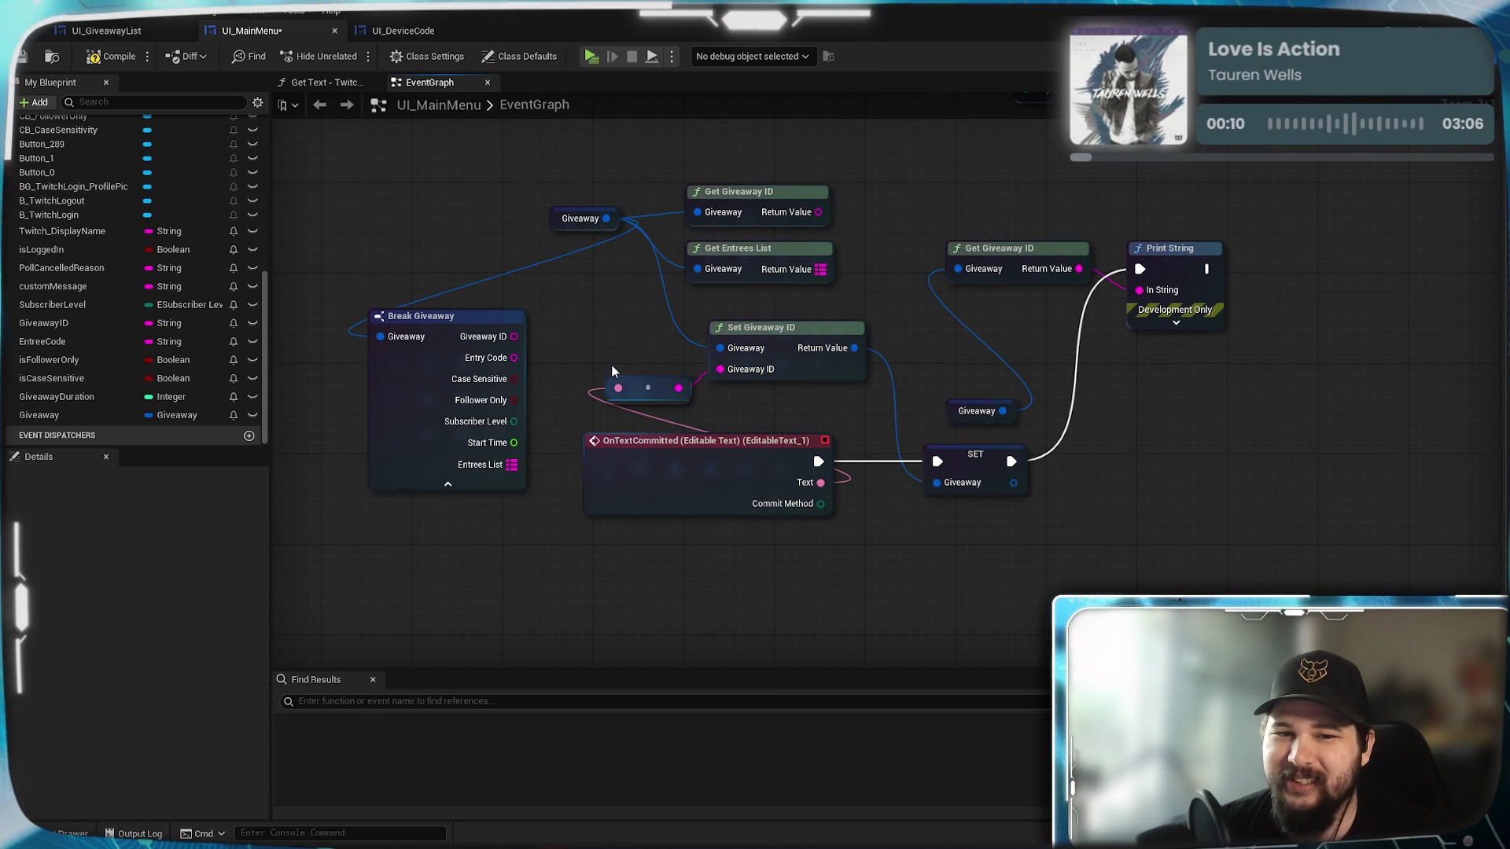
drag(774, 342, 775, 339)
click(904, 441)
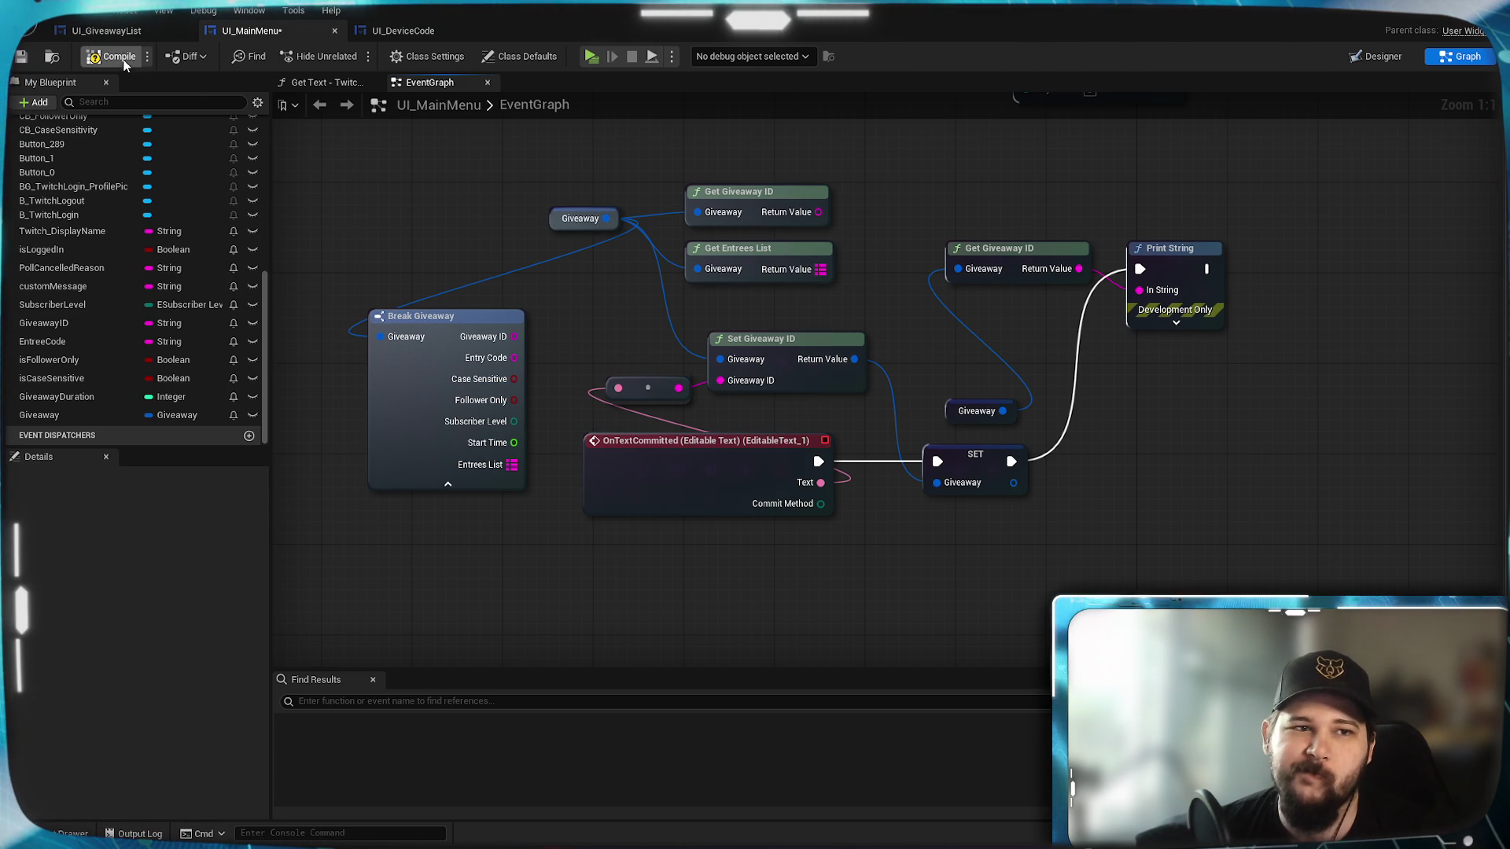
click(27, 63)
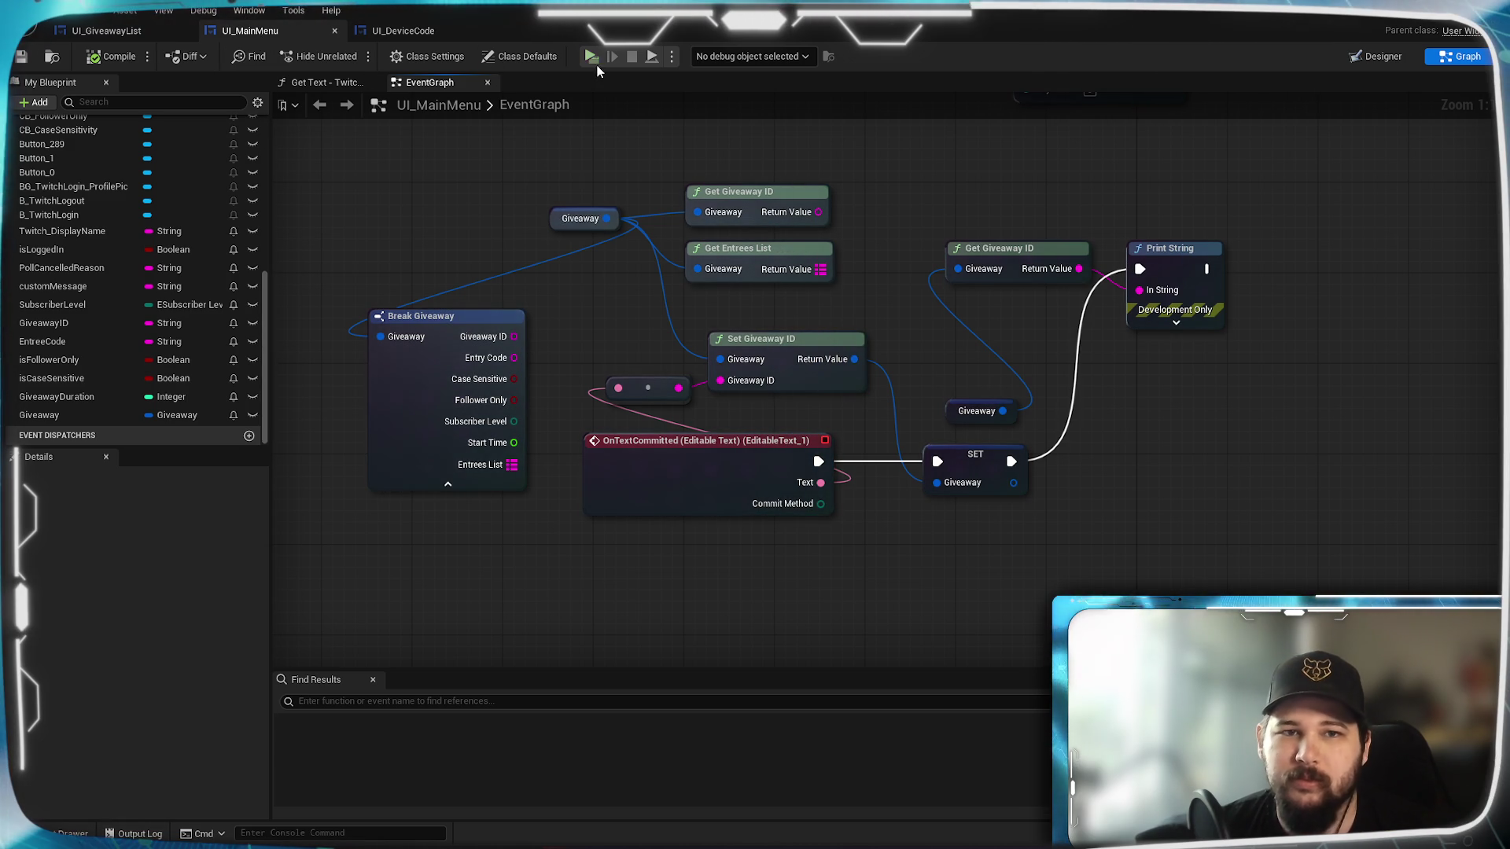
key(alt+p)
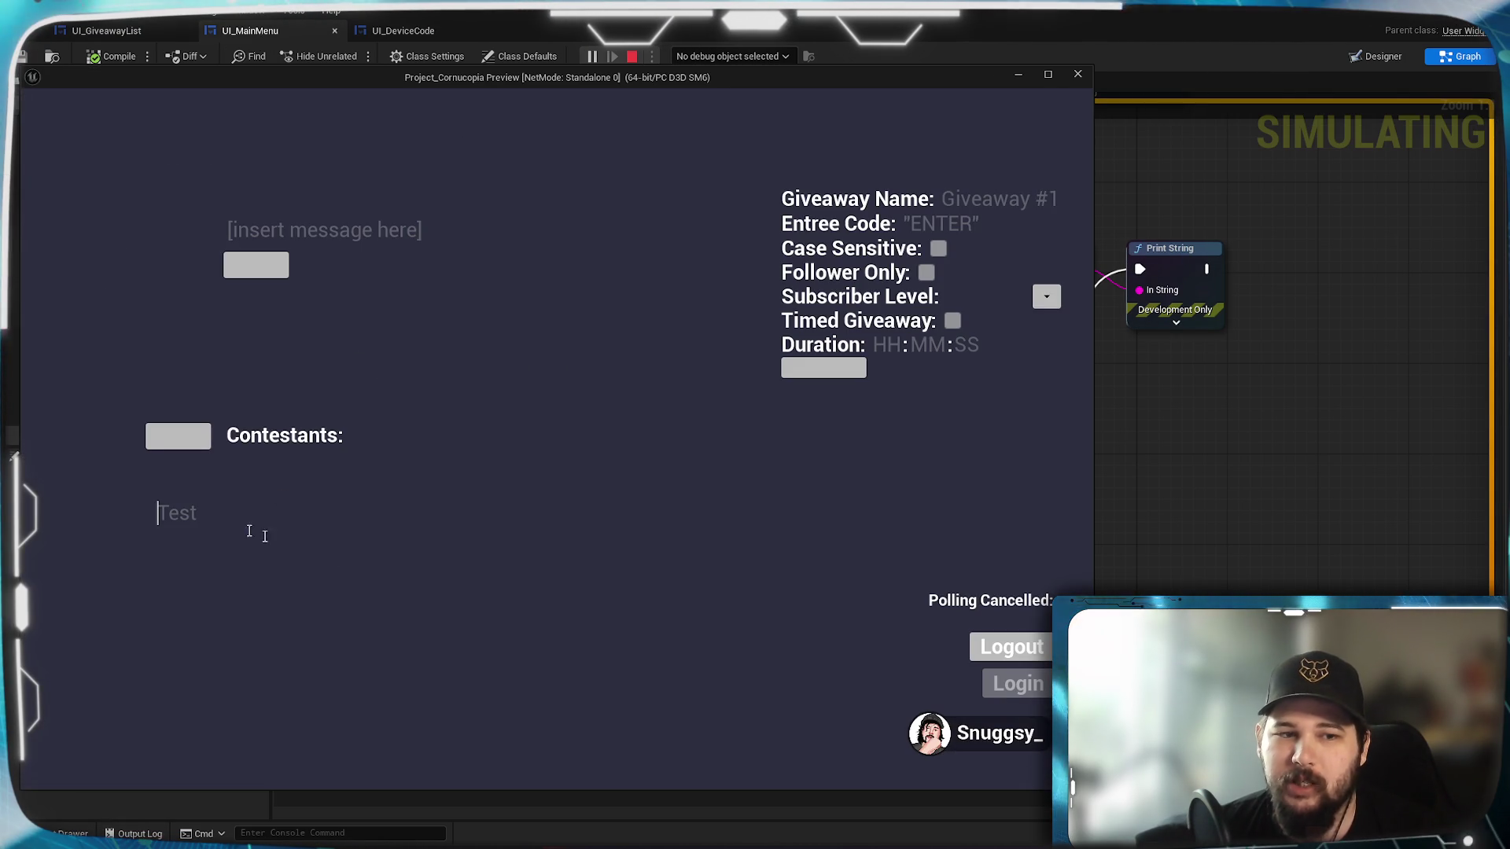
text(BLUH)
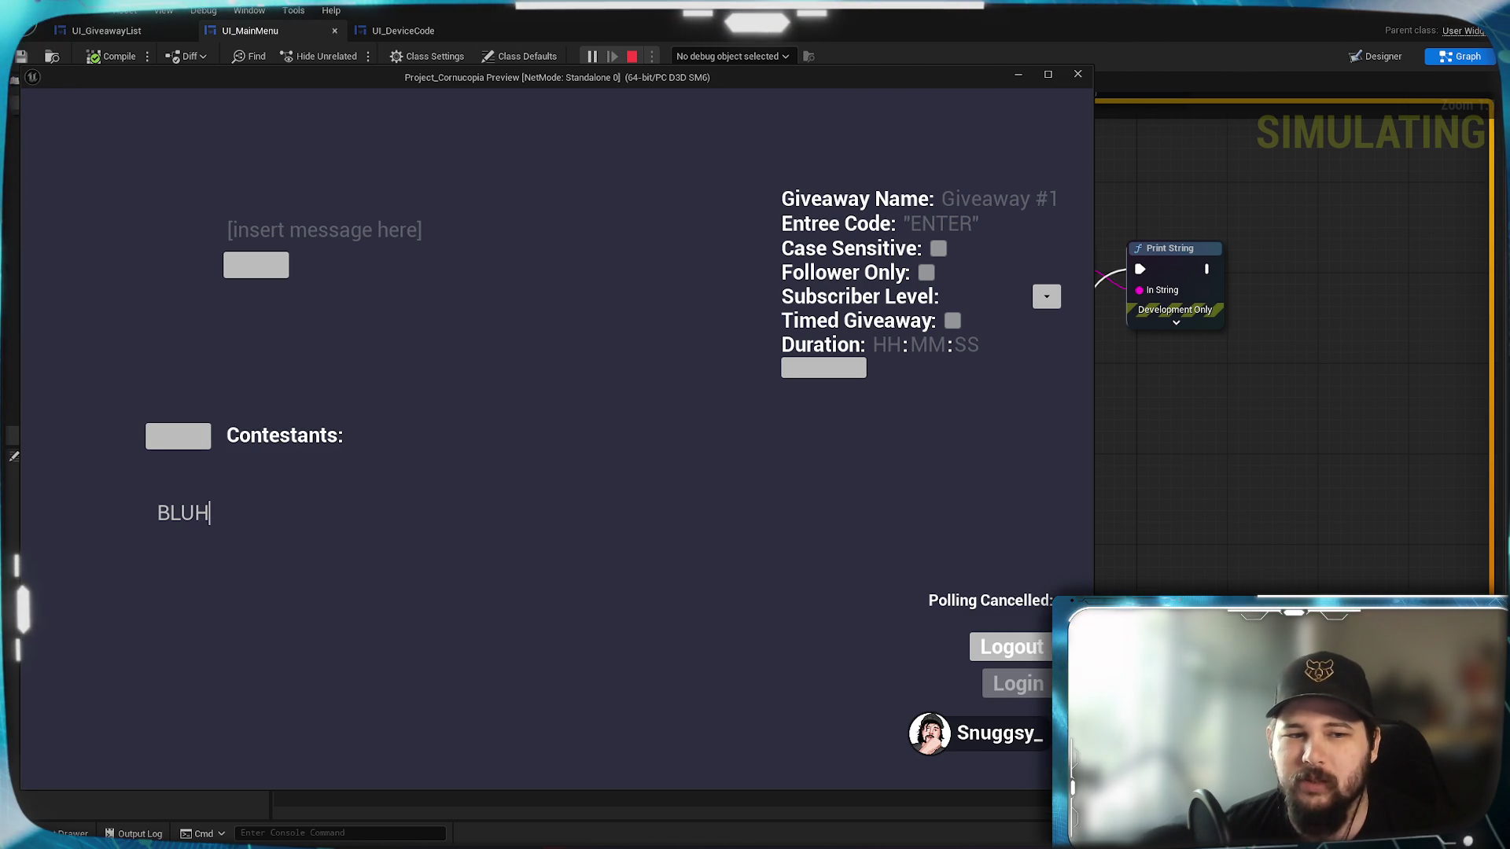
key(Return)
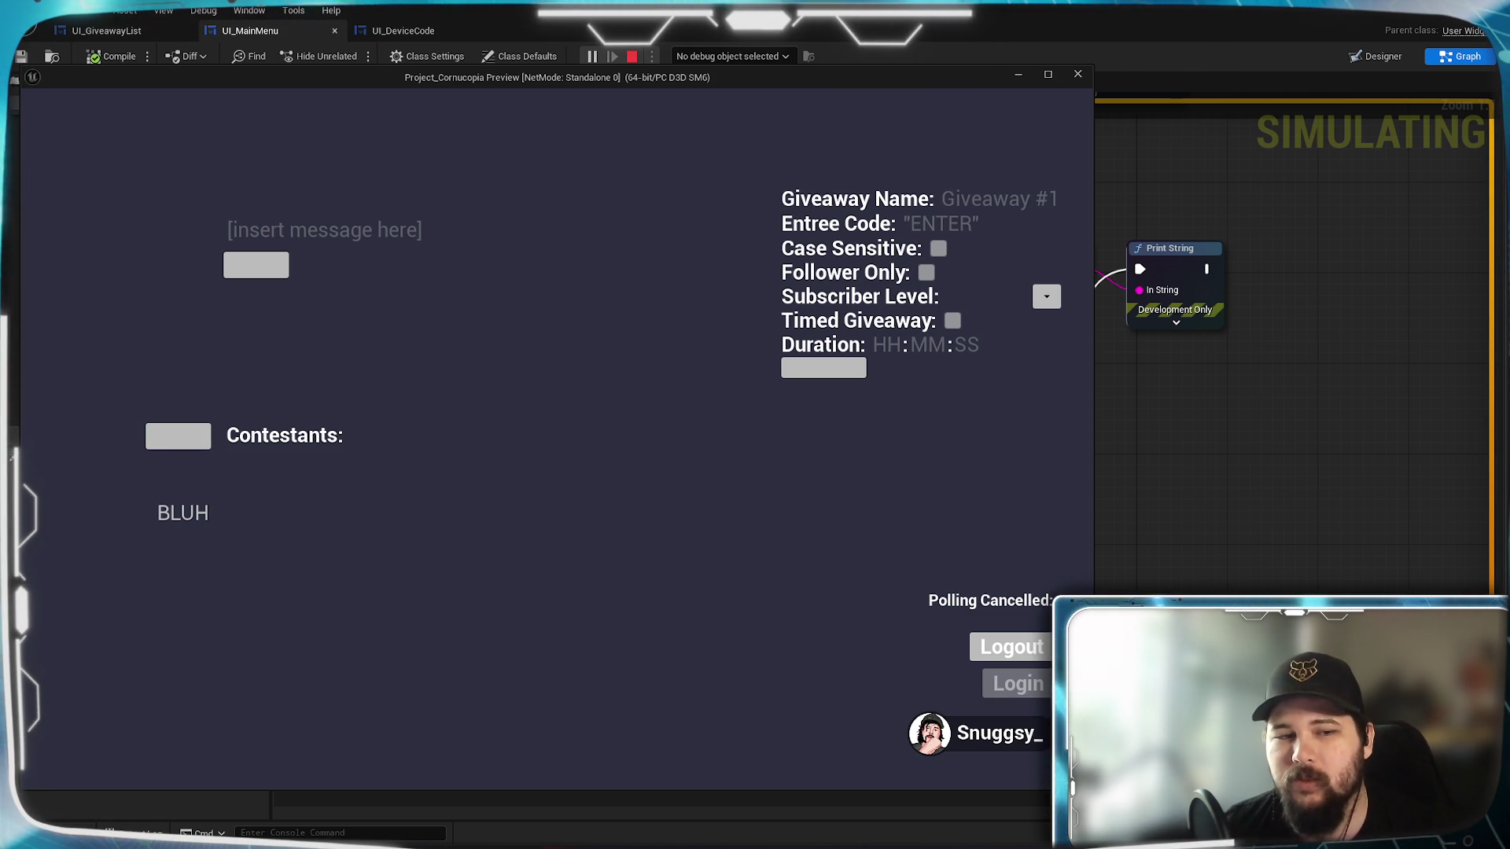
key(Return)
key(Return)
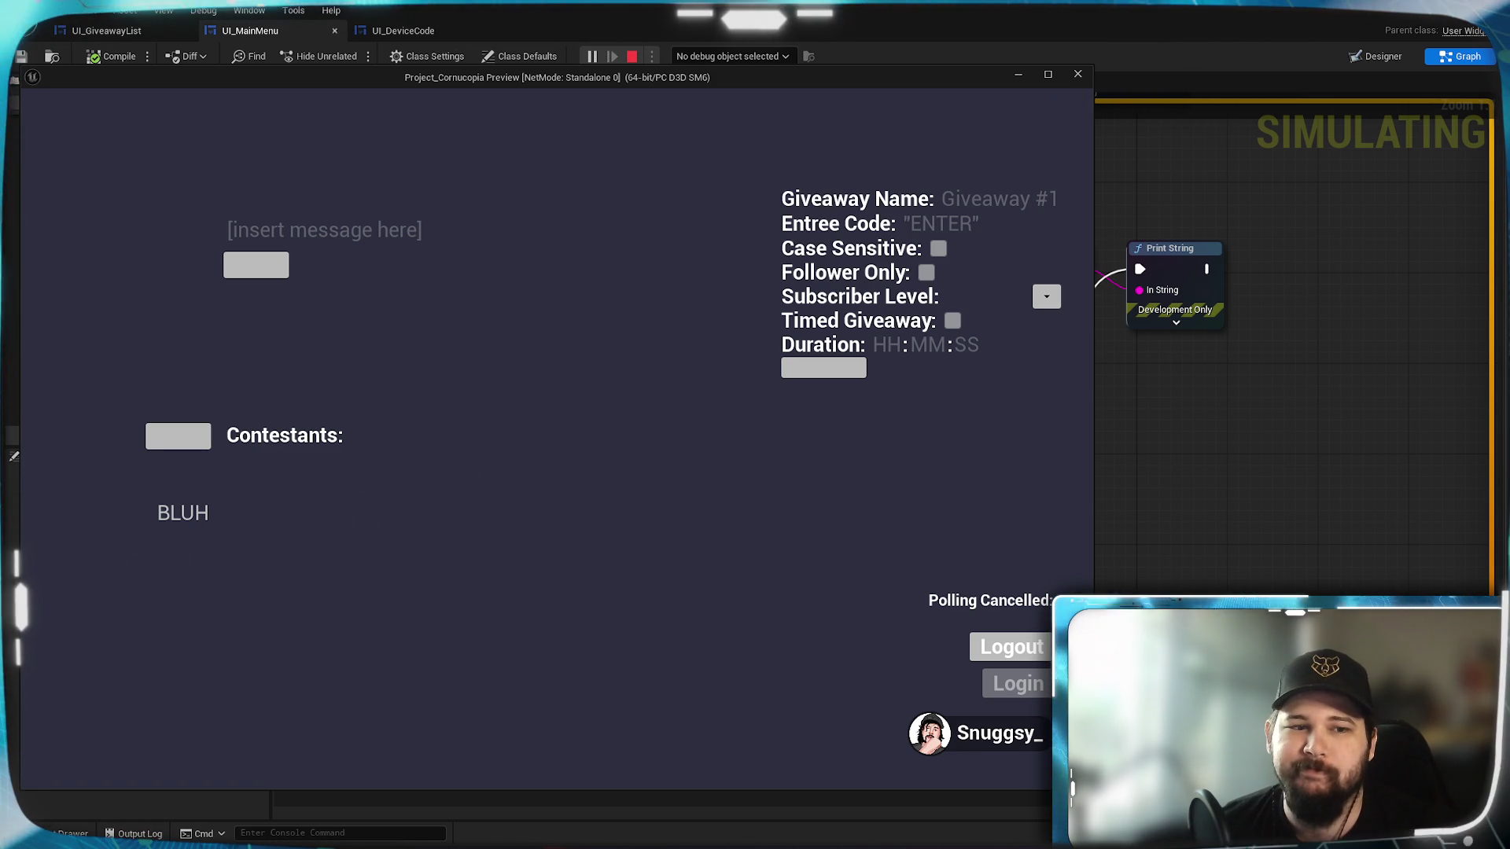
click(184, 513)
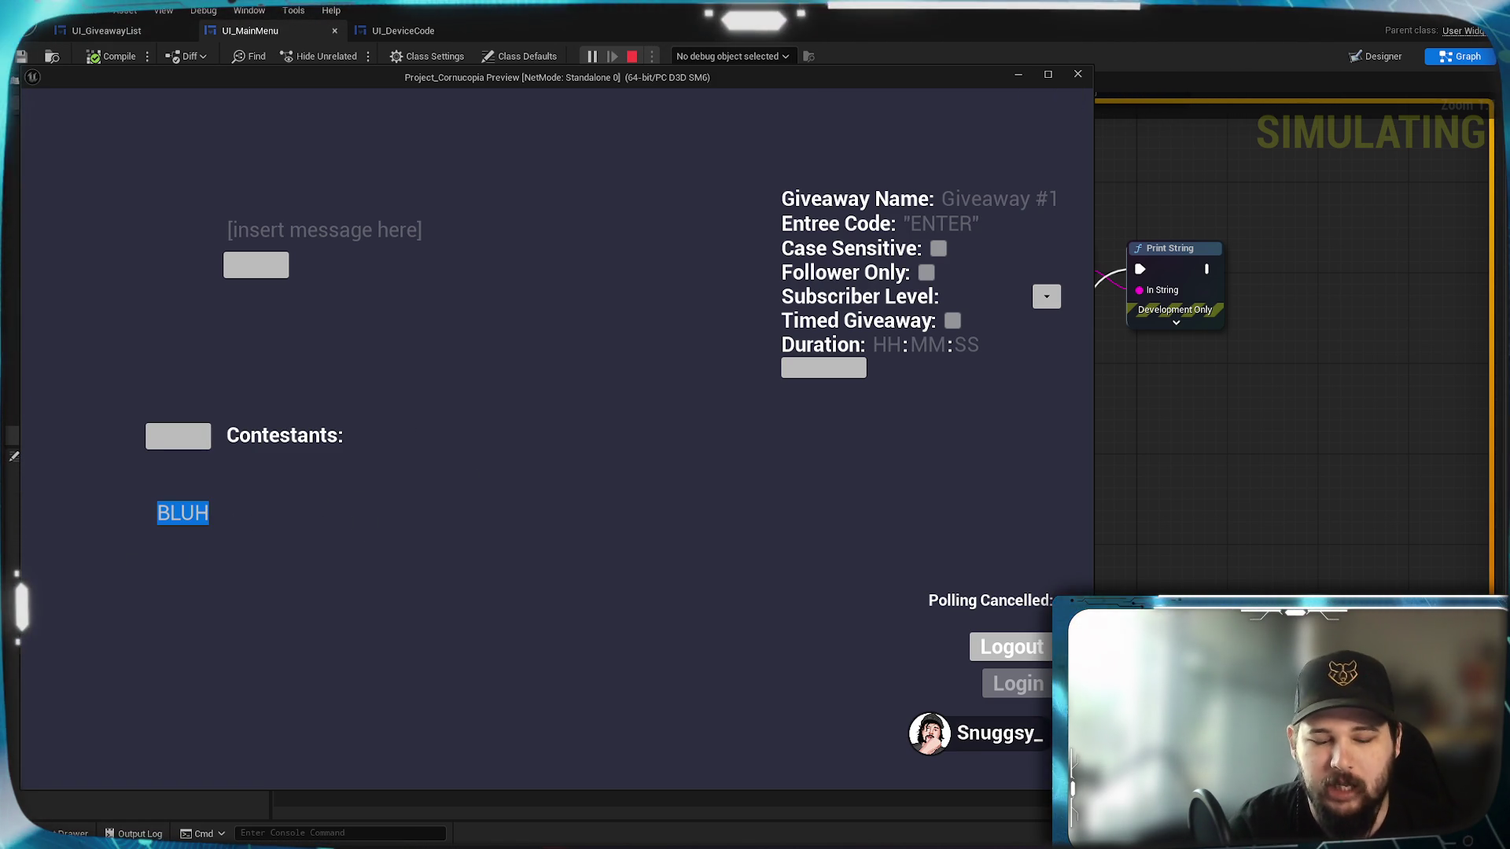
text(BLECK)
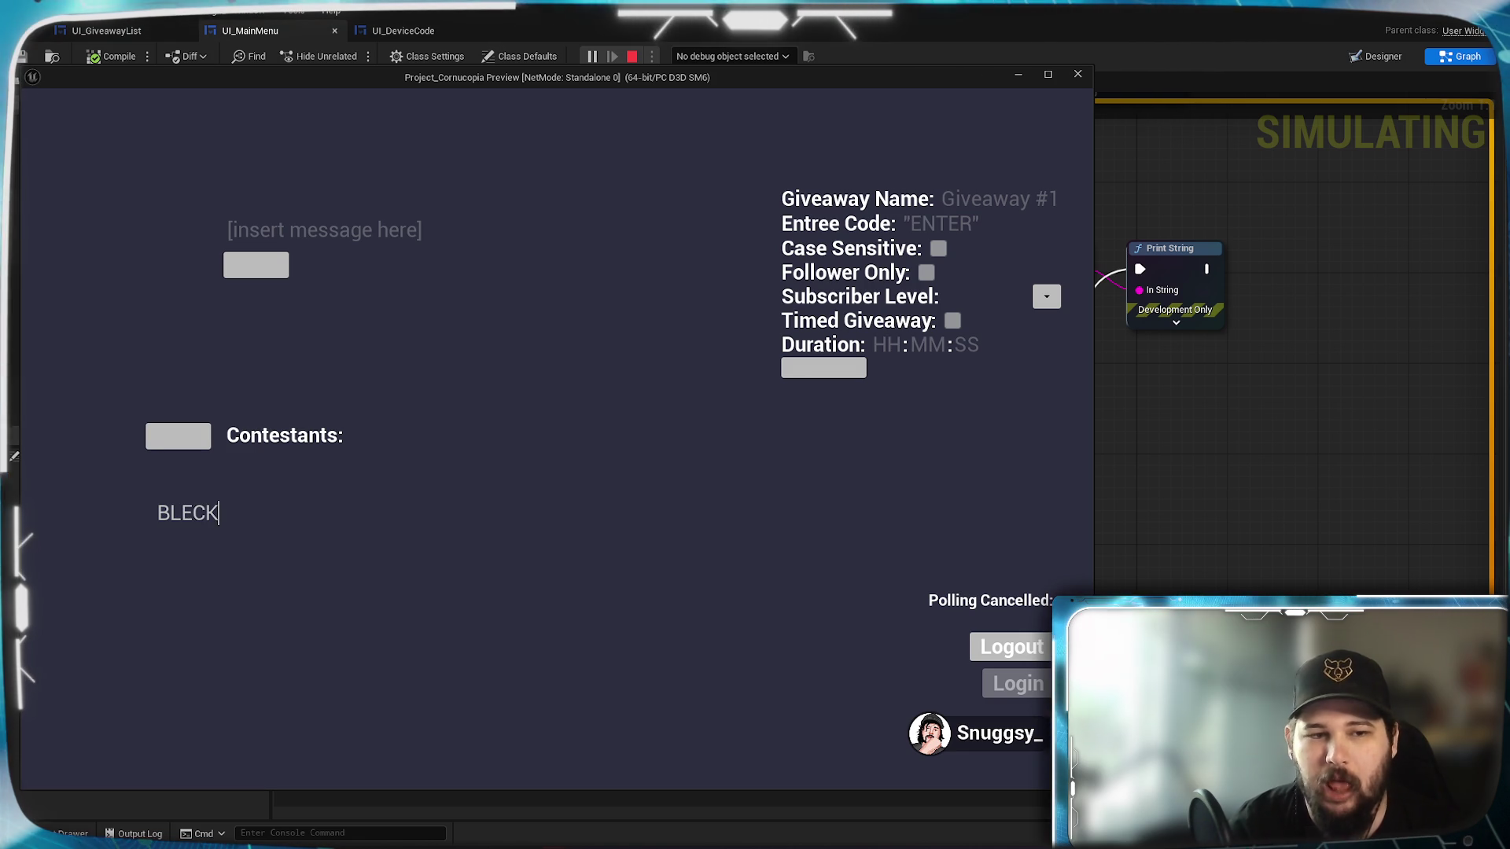
key(Return)
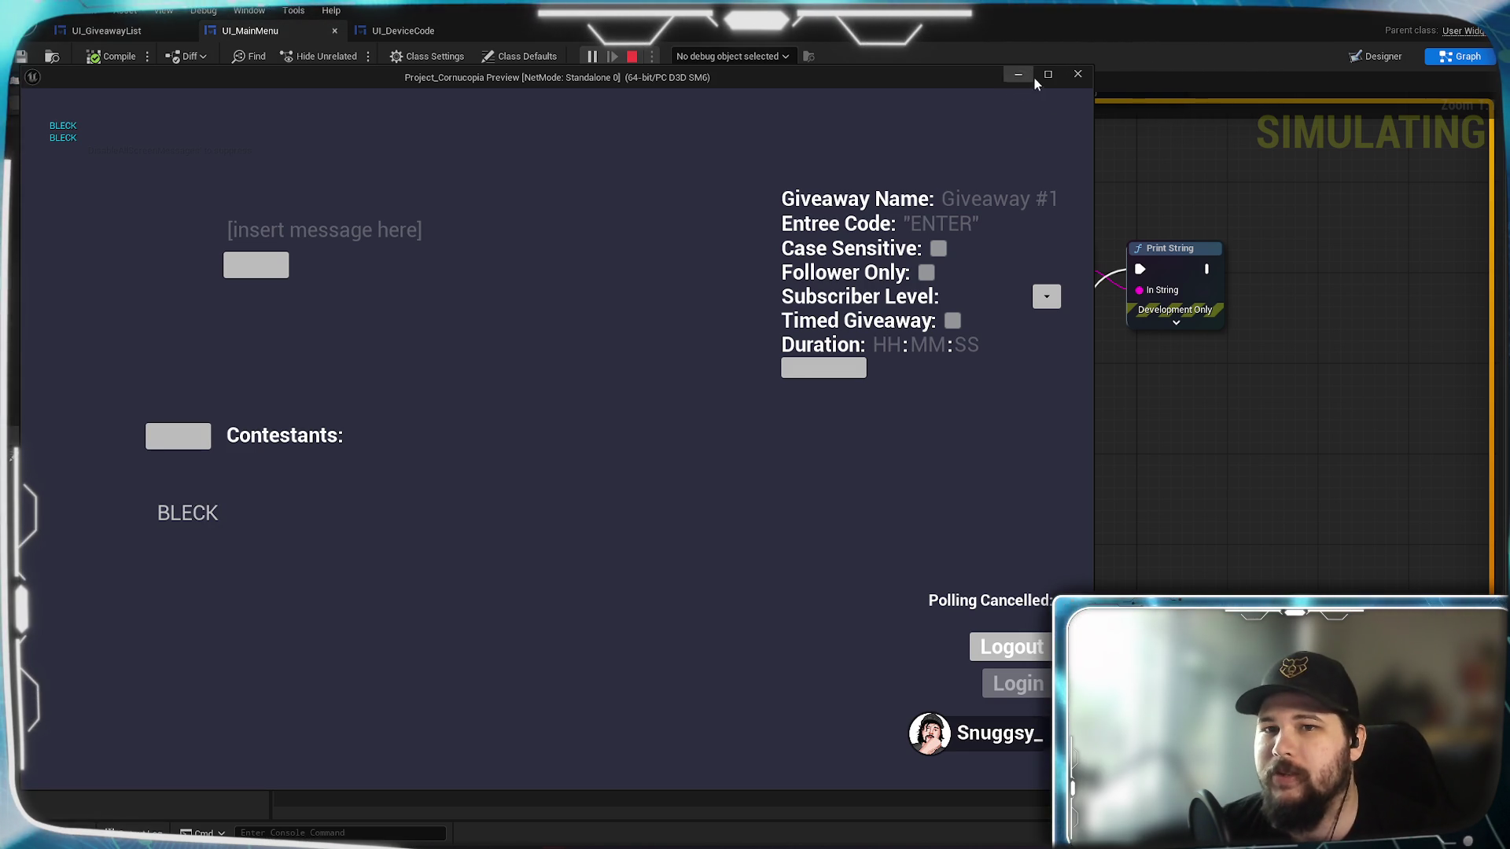
key(Escape)
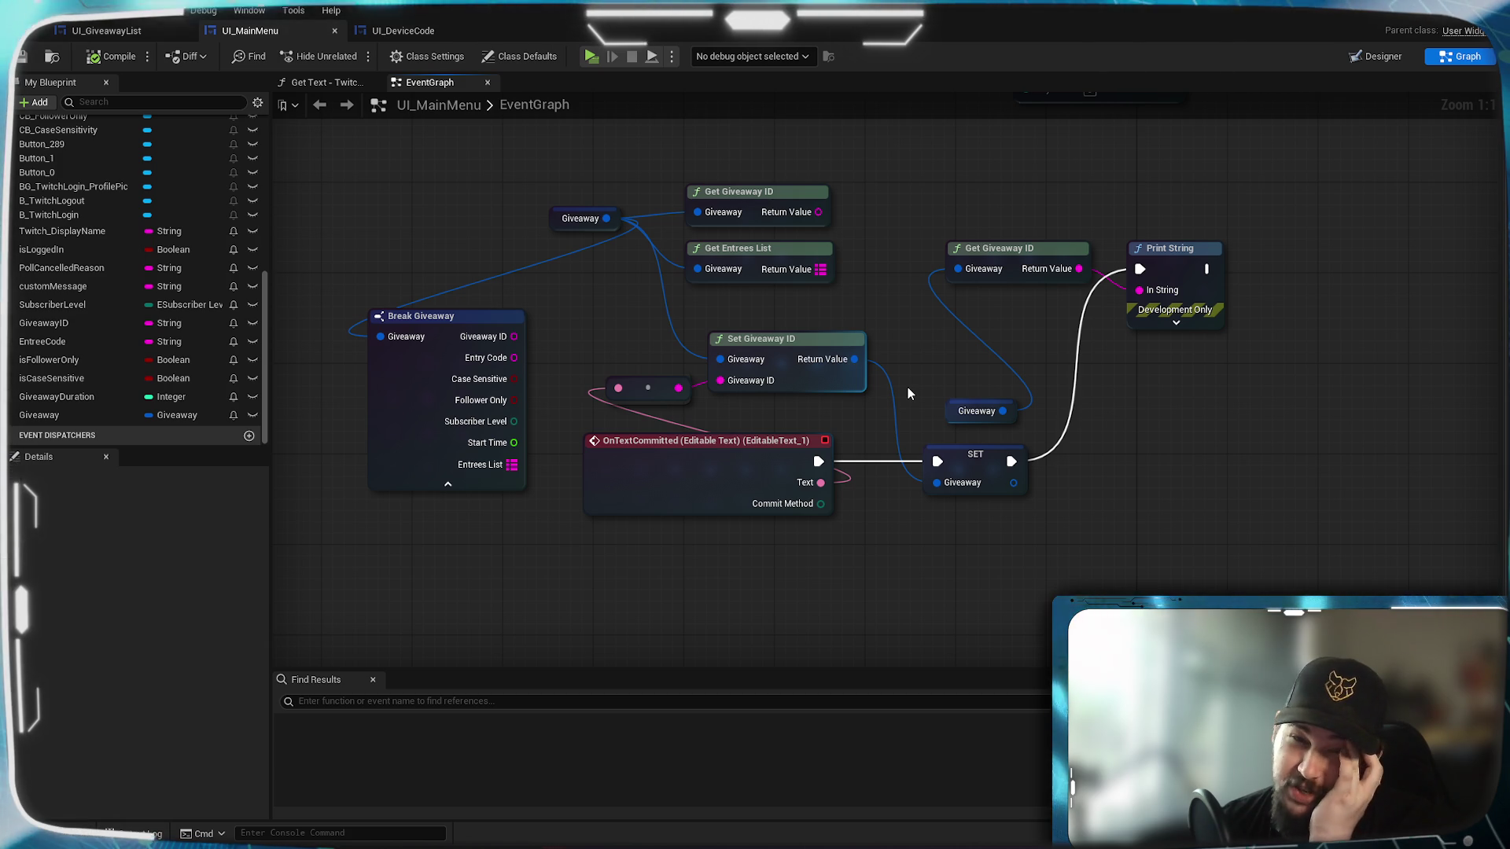
Reposition the Set Giveaway ID and SET Giveaway nodes, then save the UI_MainMenu blueprint.
mouse_move(818, 346)
mouse_down()
mouse_move(875, 332)
mouse_move(822, 336)
mouse_up()
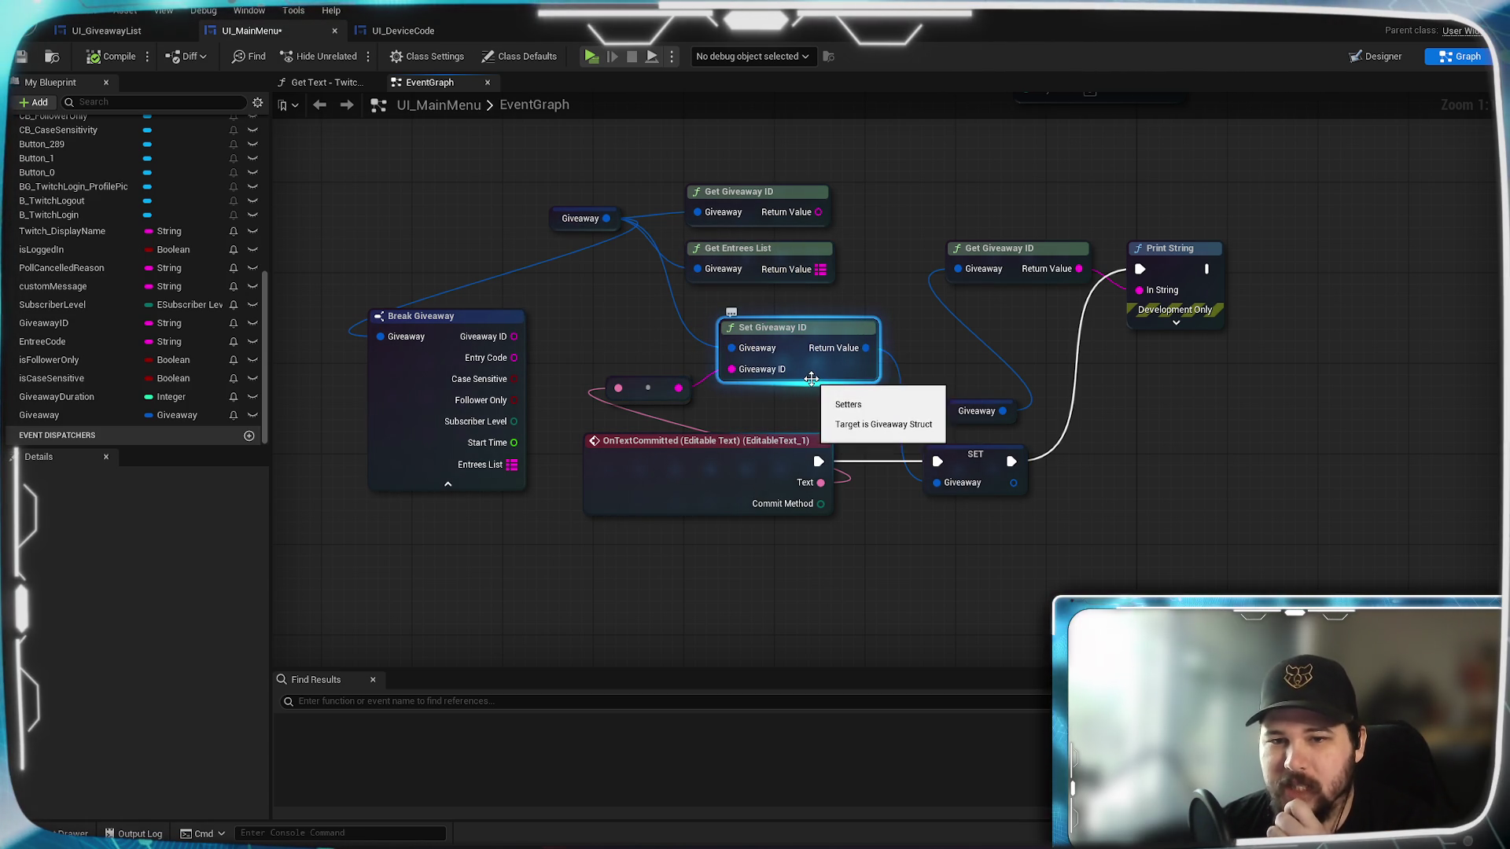
drag(845, 331, 857, 332)
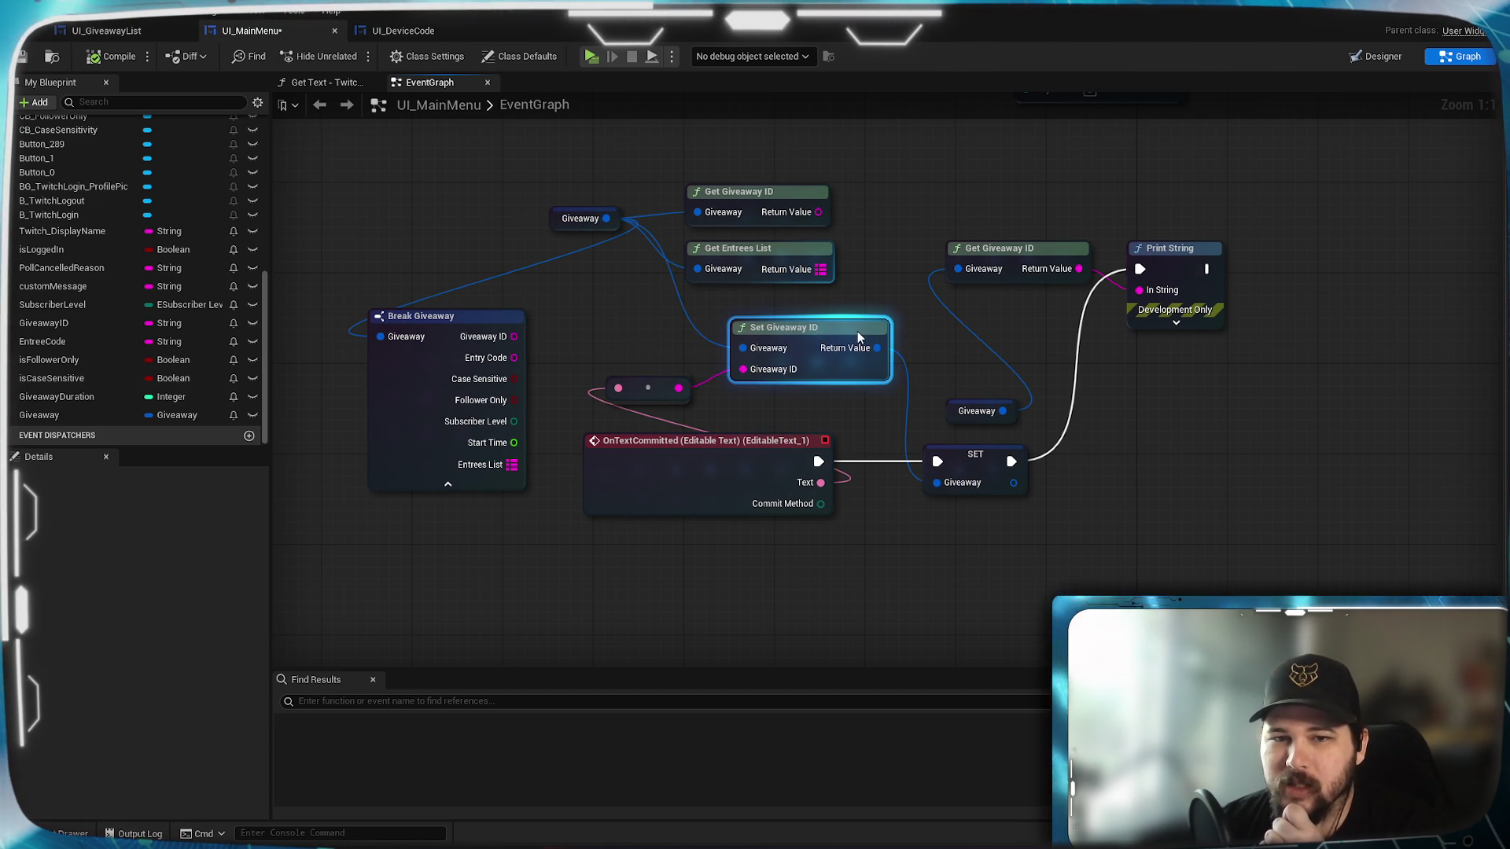
mouse_move(966, 465)
mouse_down()
mouse_move(951, 382)
mouse_move(987, 497)
mouse_move(1003, 466)
mouse_move(946, 485)
mouse_move(1001, 469)
mouse_up()
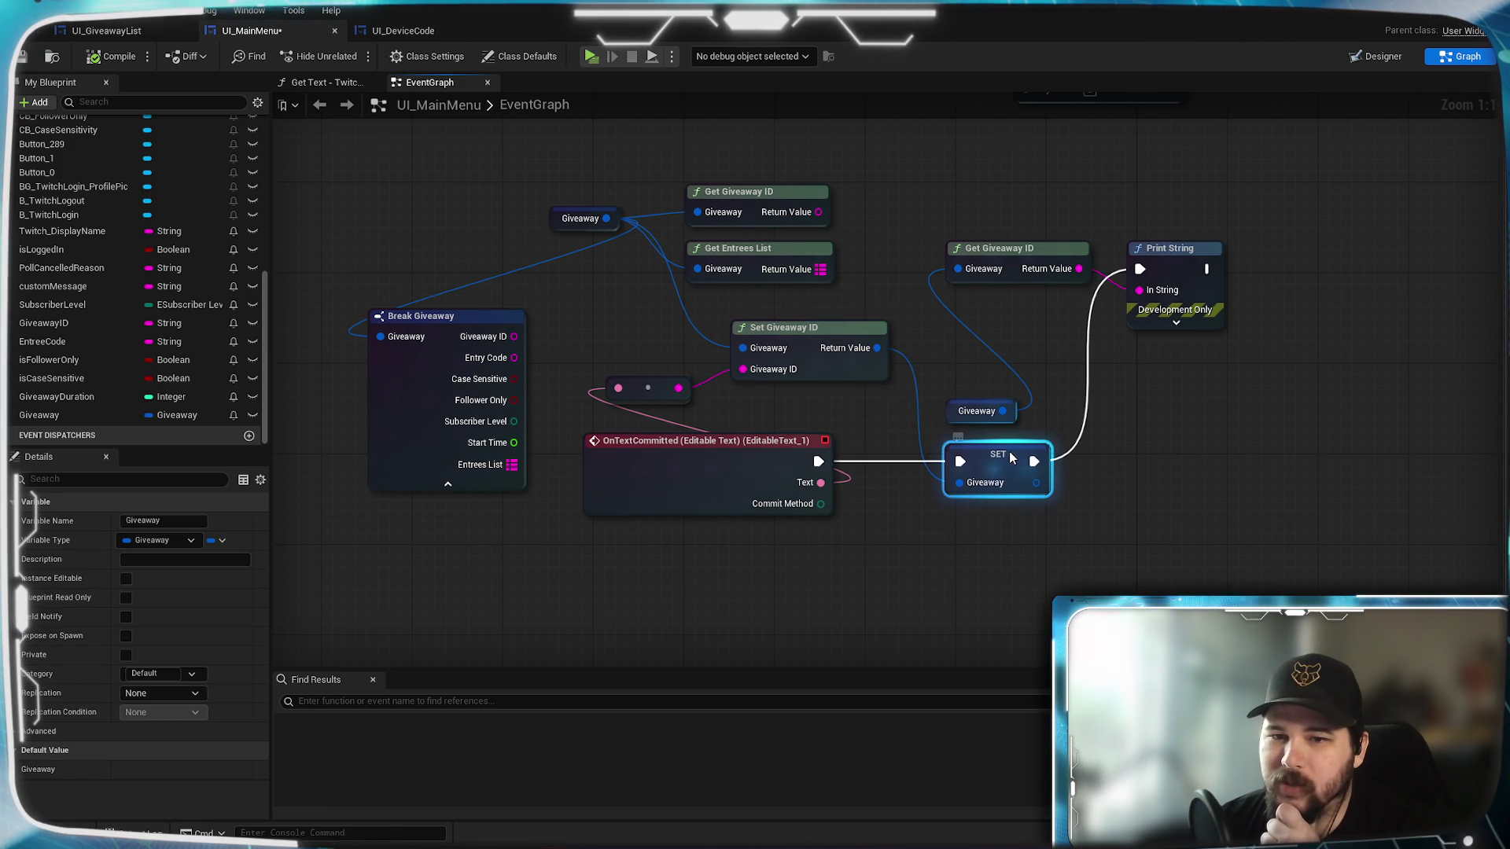
right_click(1012, 459)
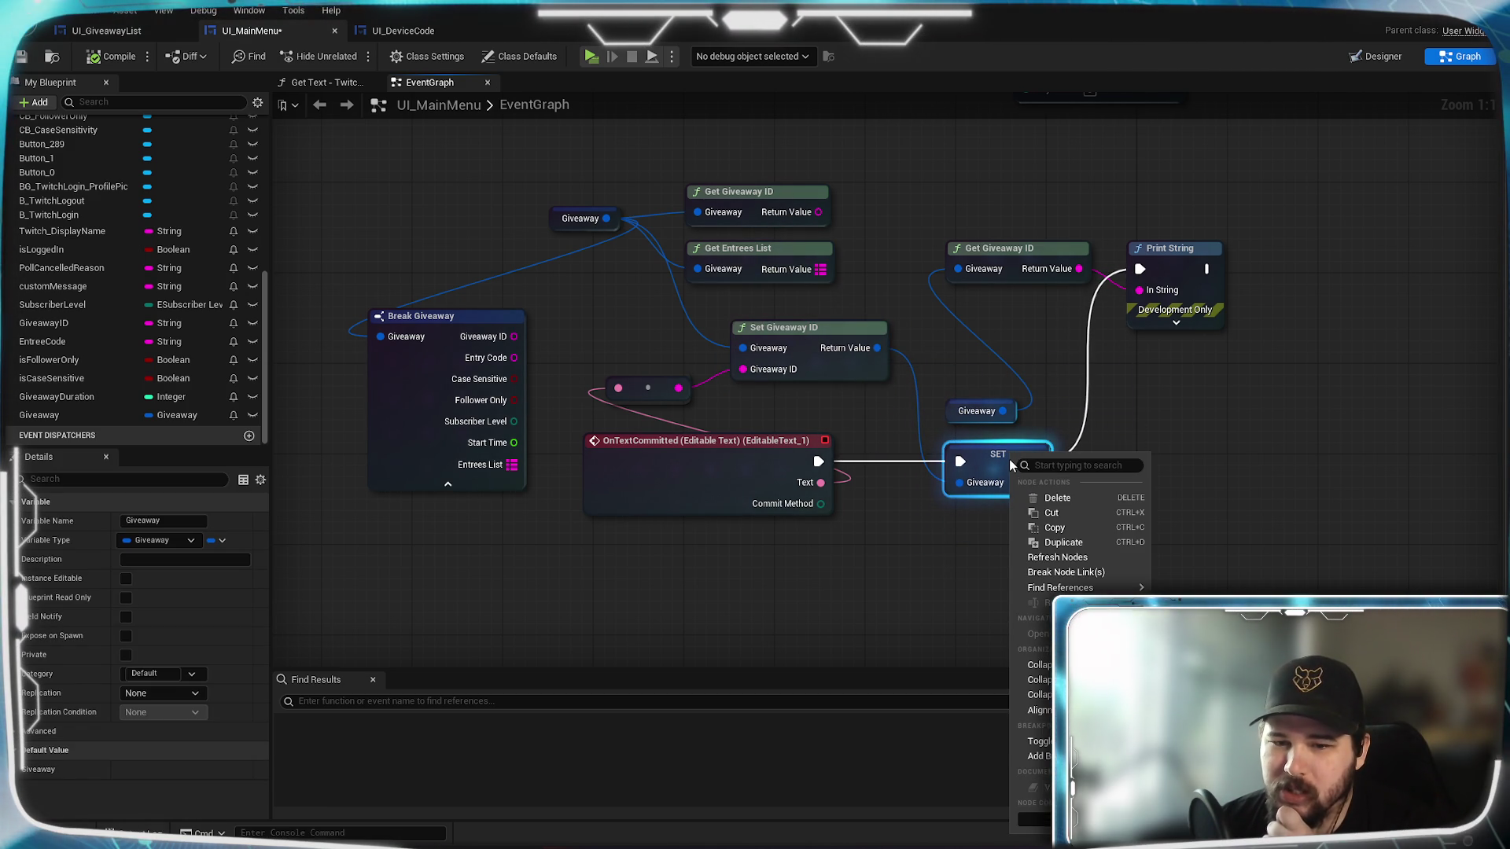
click(988, 455)
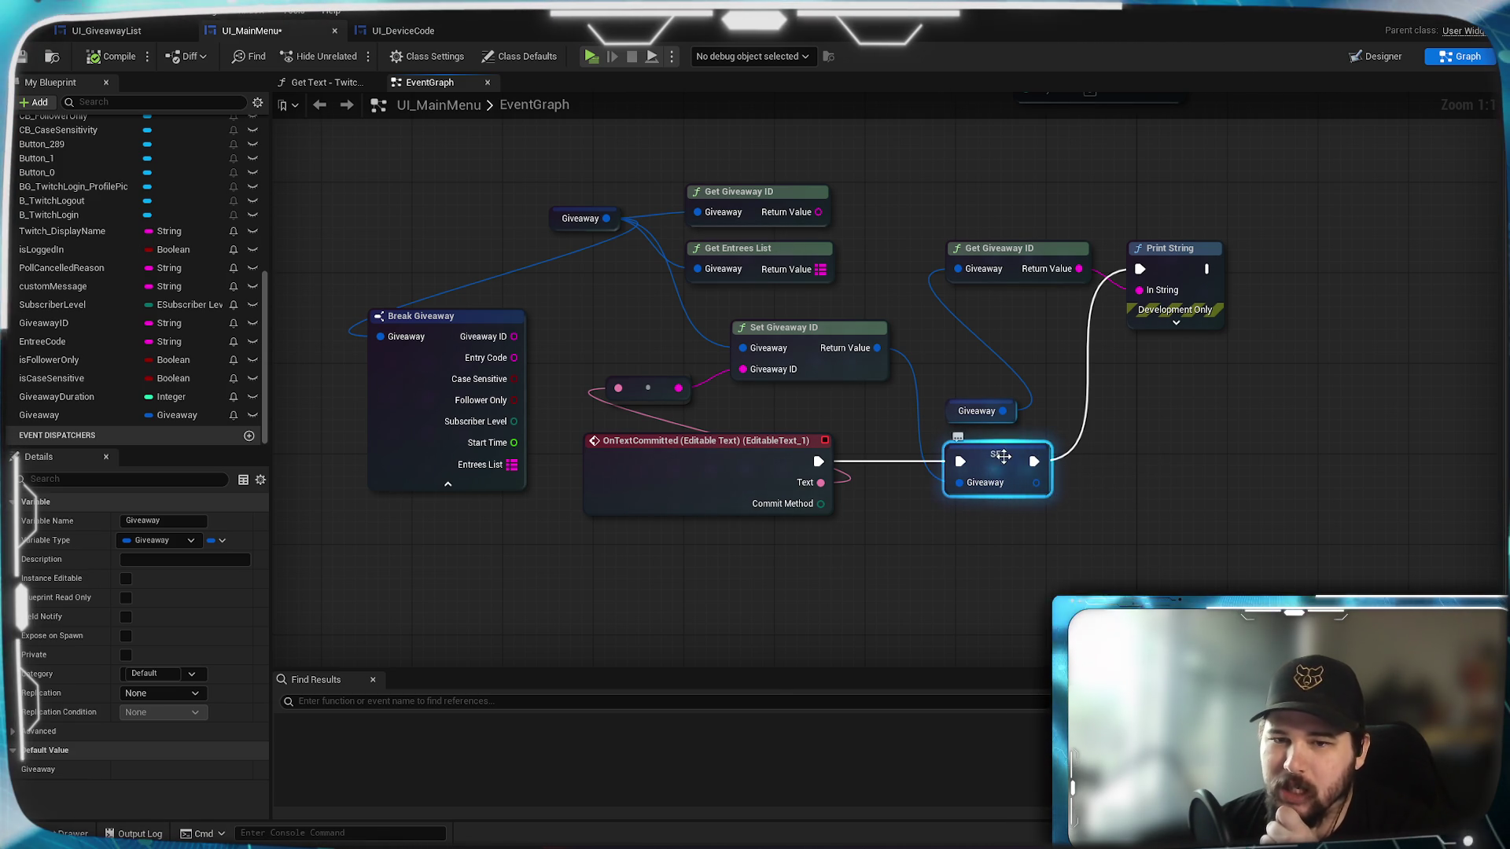
right_click(1003, 458)
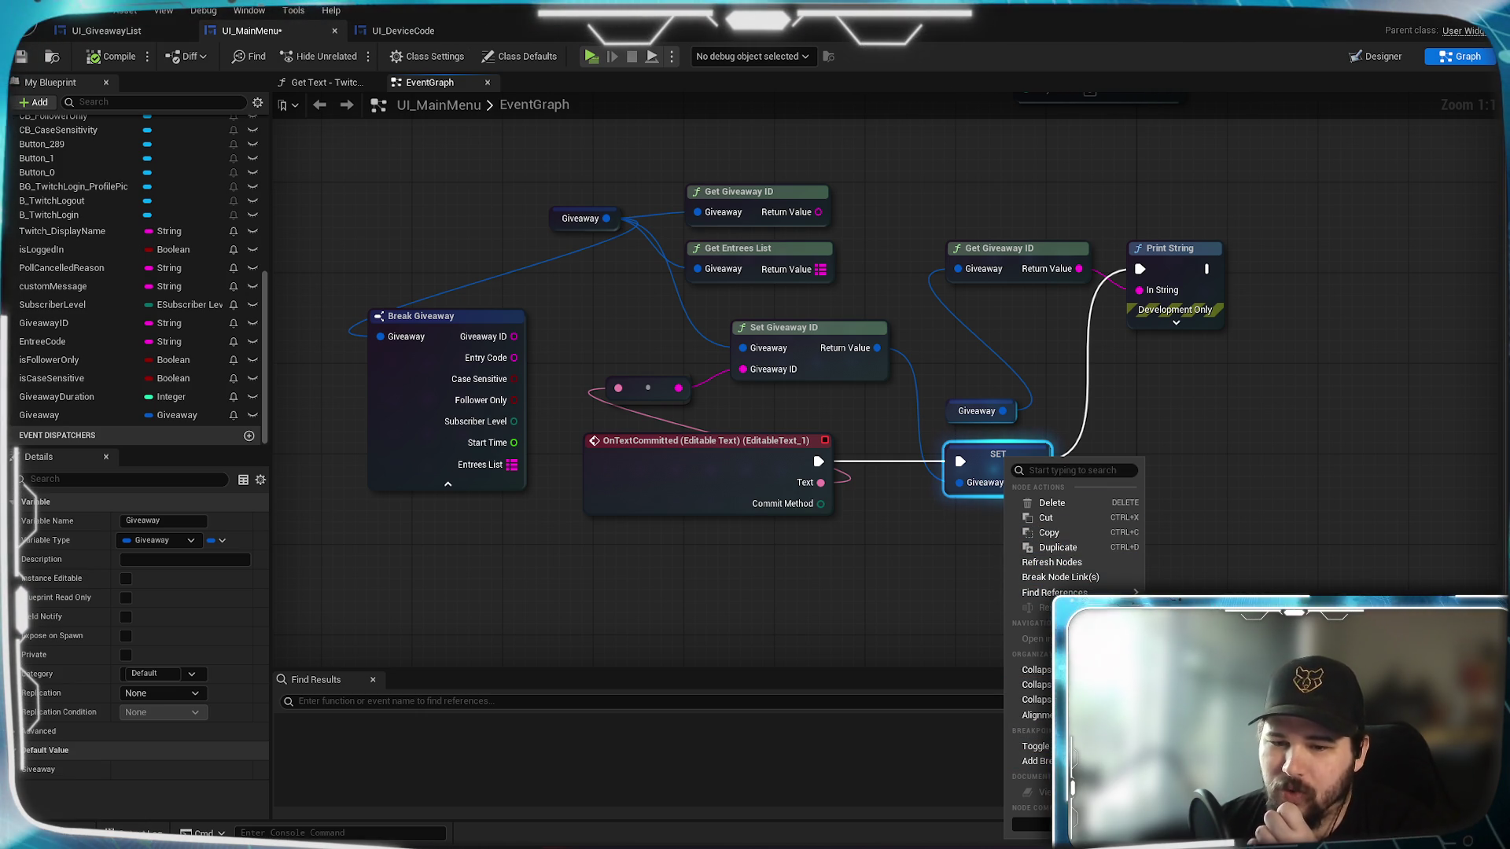
click(909, 542)
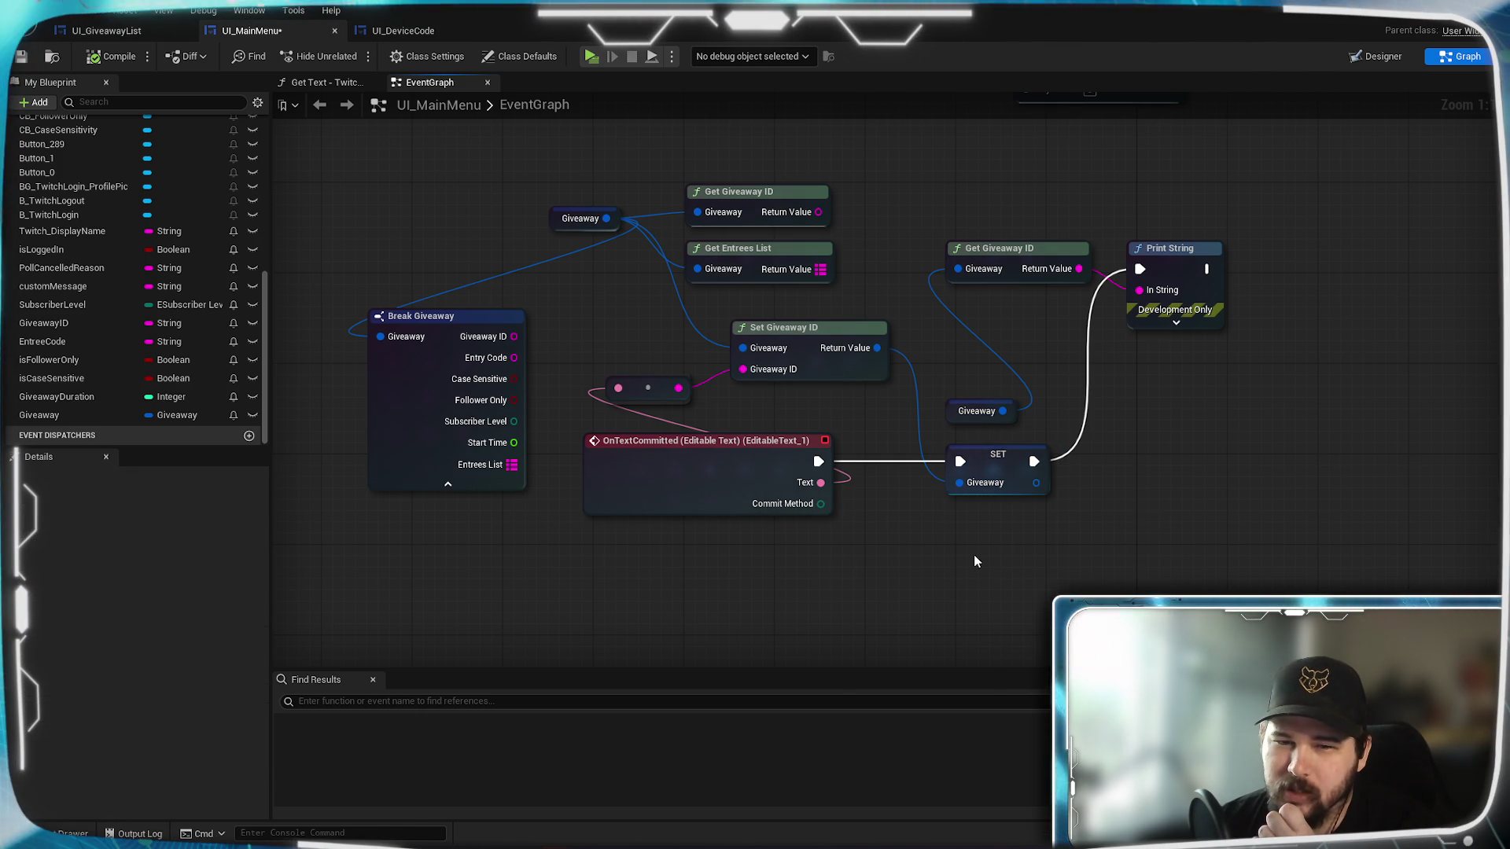
click(1005, 469)
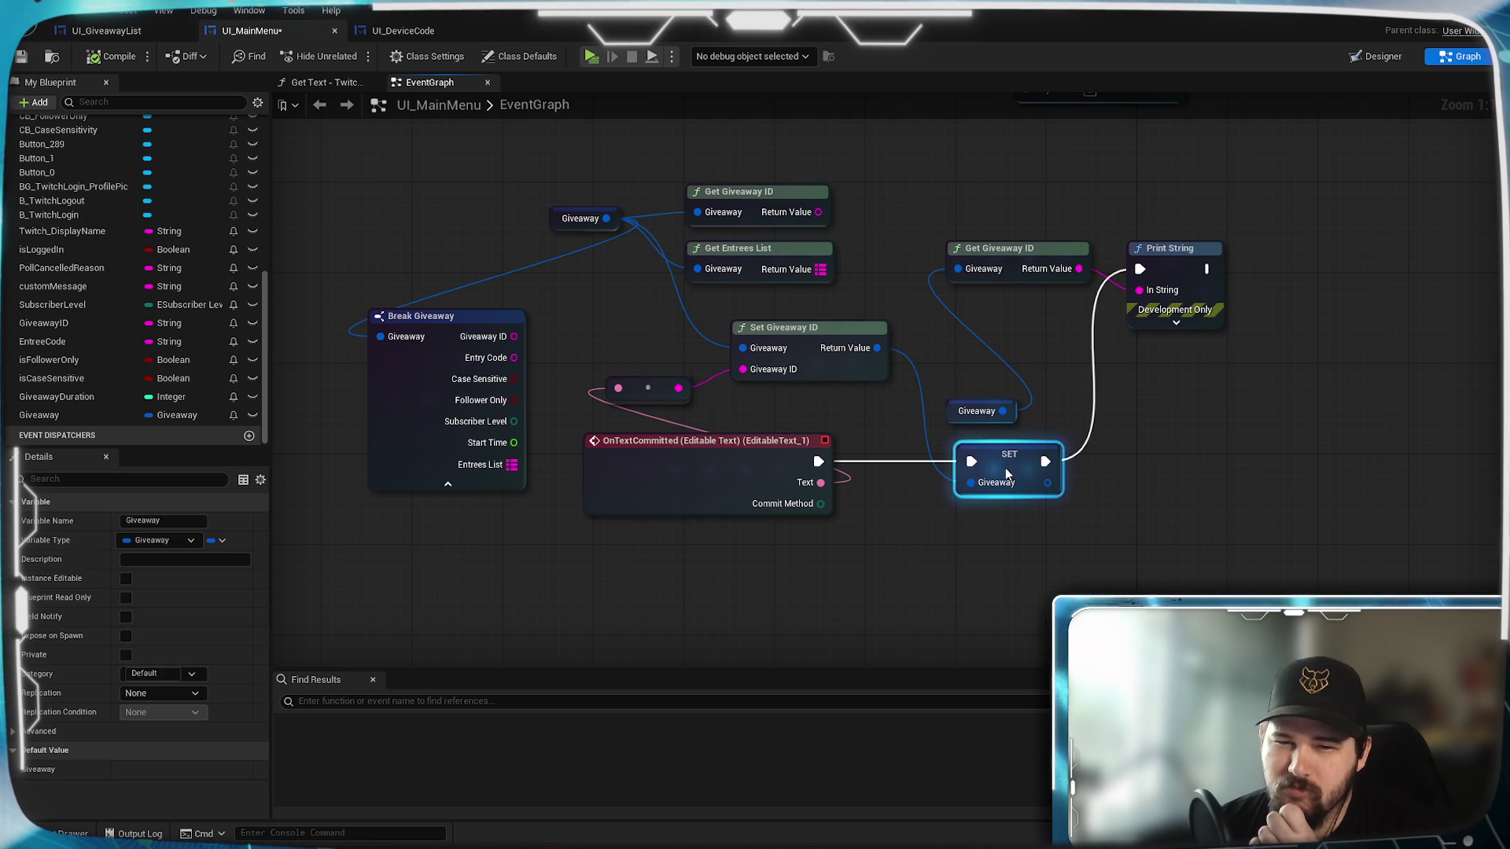
click(995, 558)
key(ctrl+s)
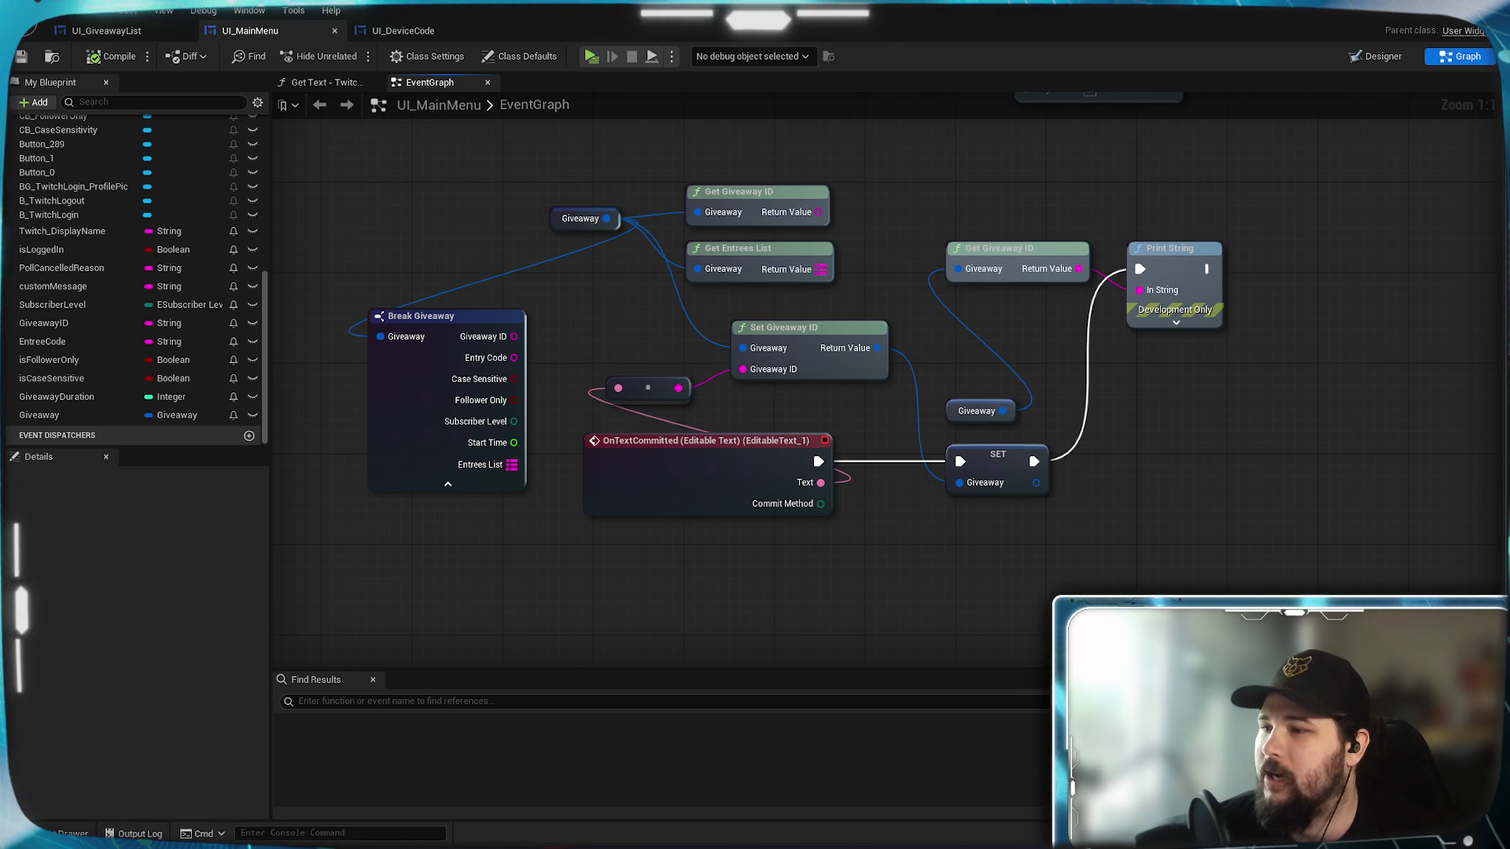
drag(966, 556, 1009, 603)
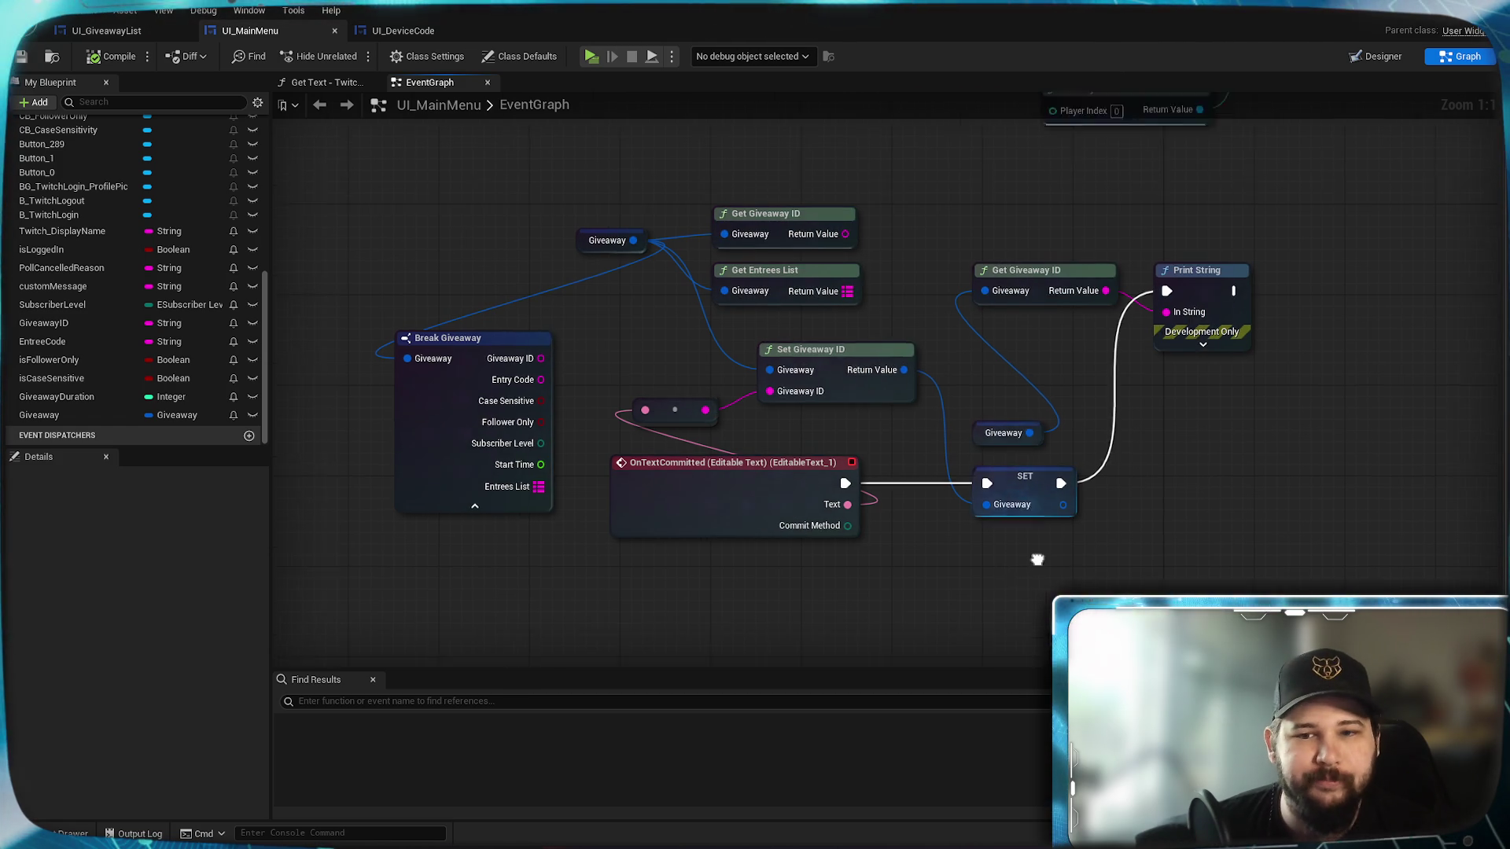
Nudge the SET Giveaway node slightly right and reposition the graph view.
mouse_move(1021, 506)
mouse_down()
mouse_move(1054, 525)
mouse_move(1035, 506)
mouse_up()
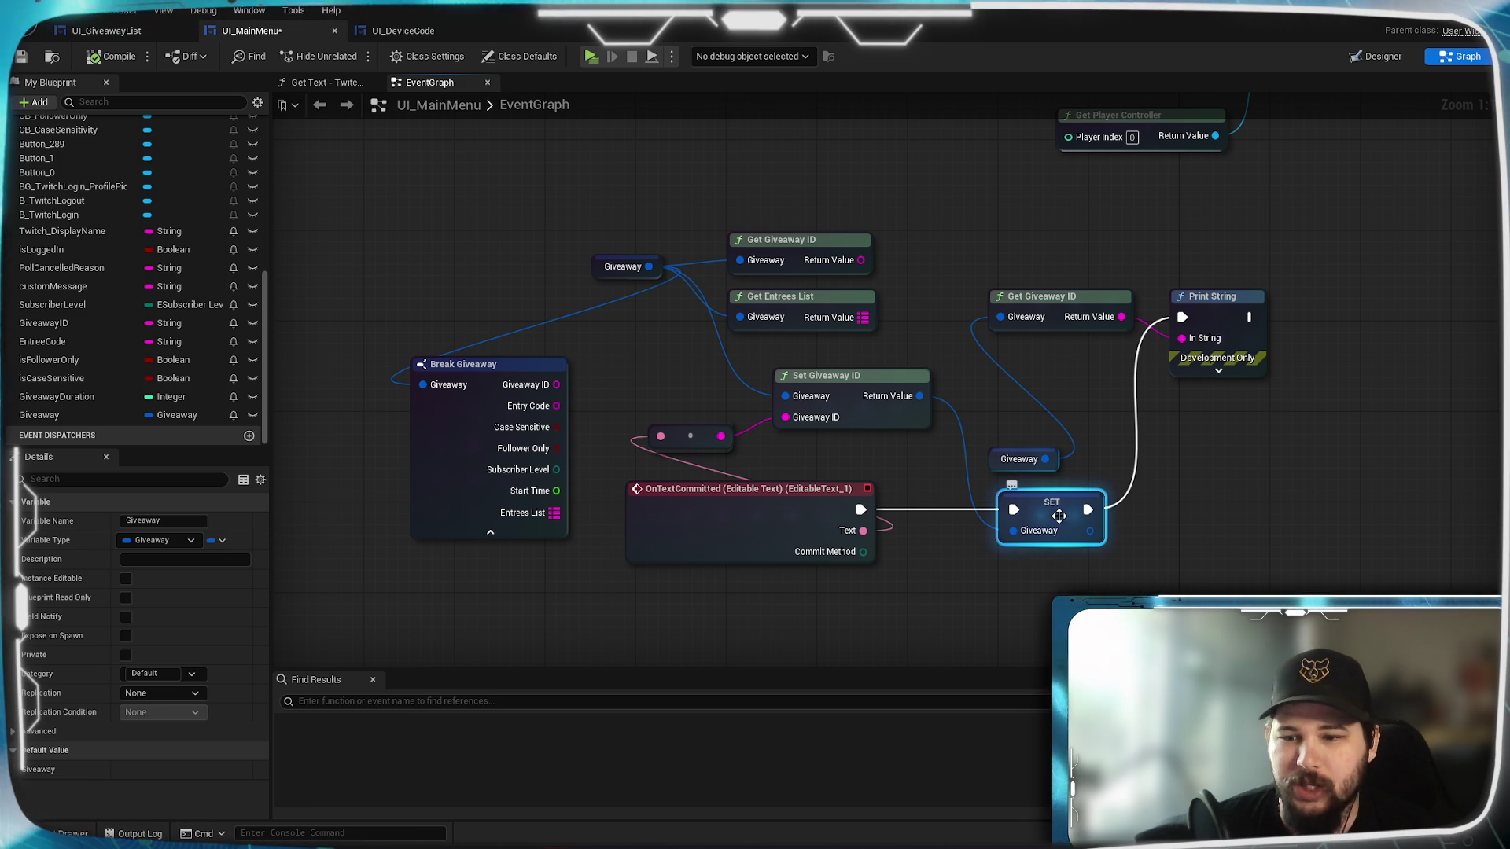
right_click(1061, 521)
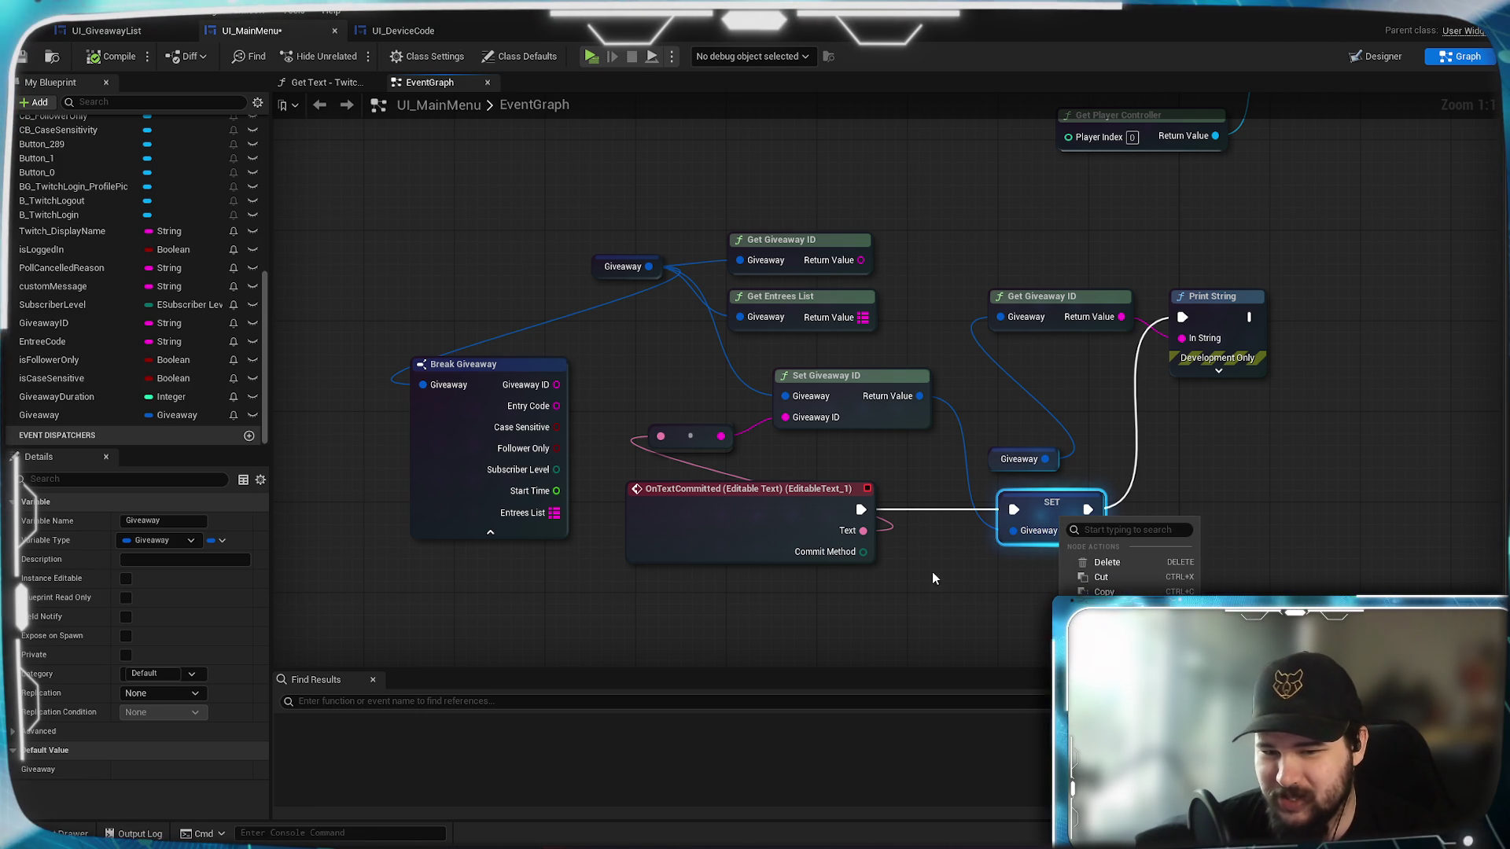
click(994, 607)
drag(1081, 598, 1022, 483)
Add a Set By-Ref Var node from the Variables actions list.
right_click(1023, 487)
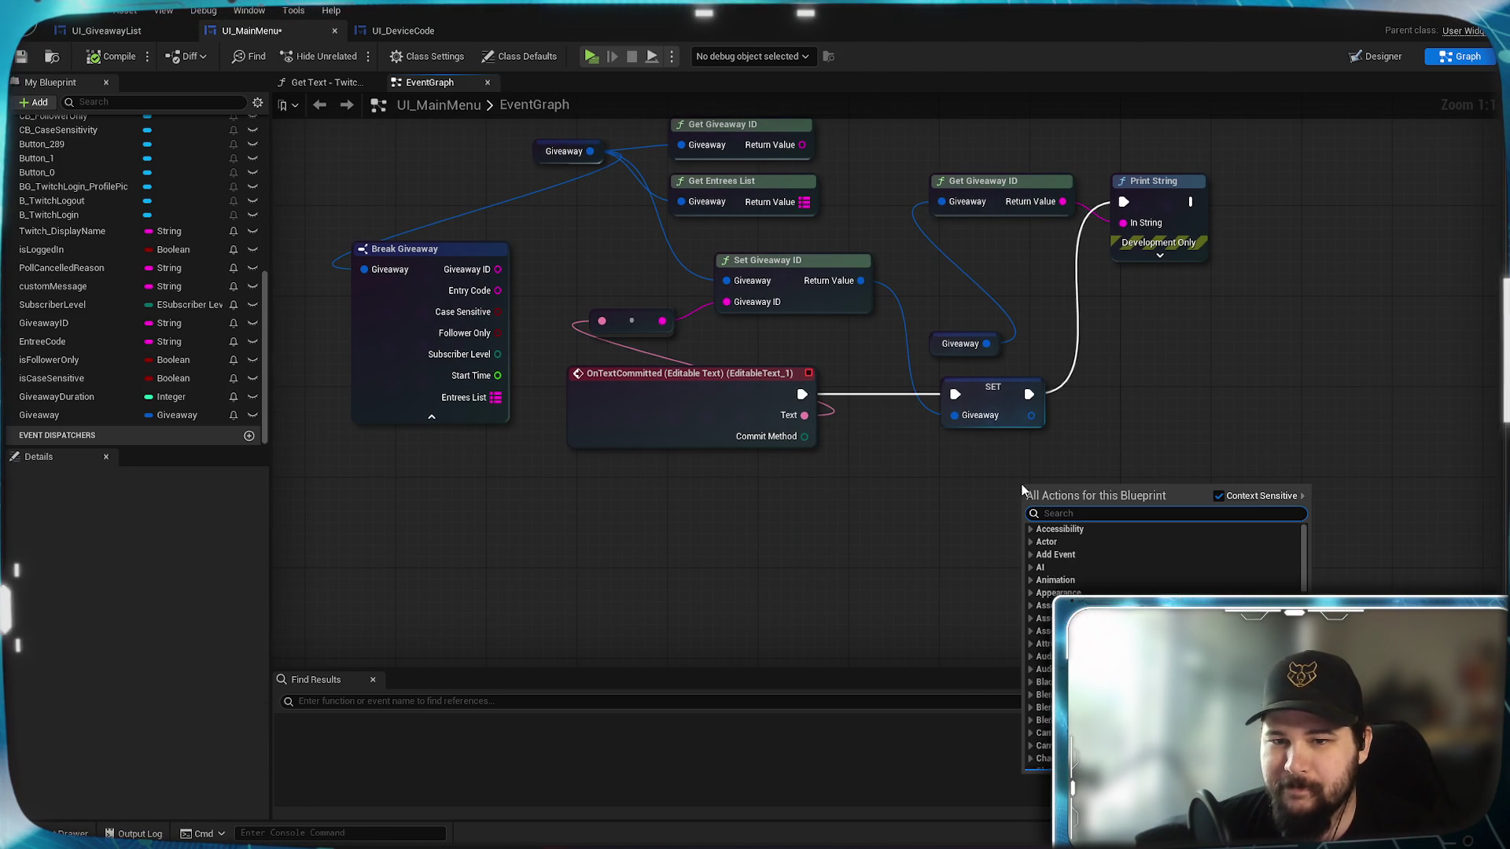
drag(1305, 555, 1306, 755)
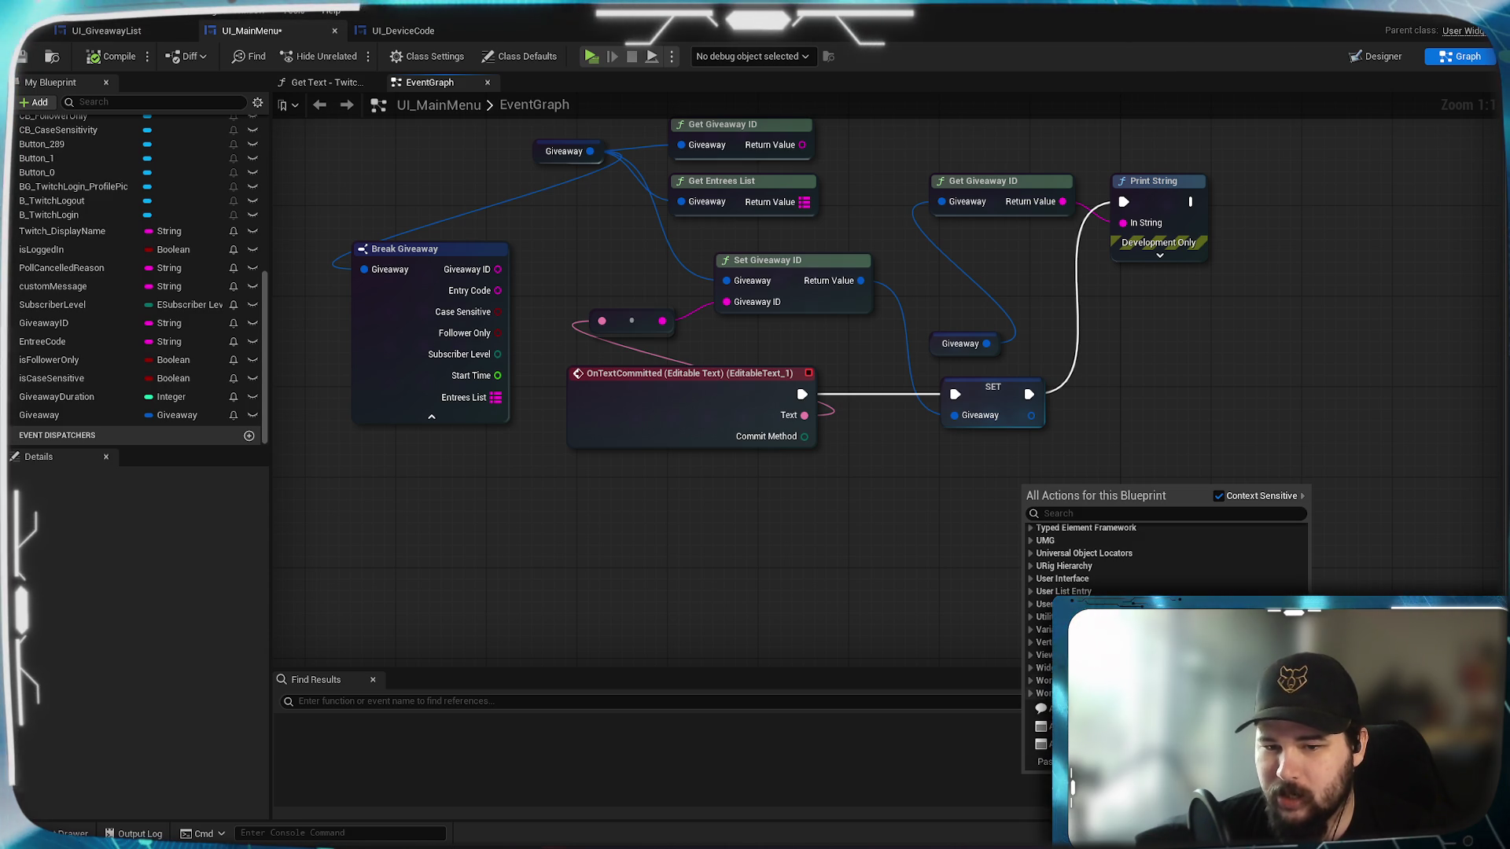
click(1031, 629)
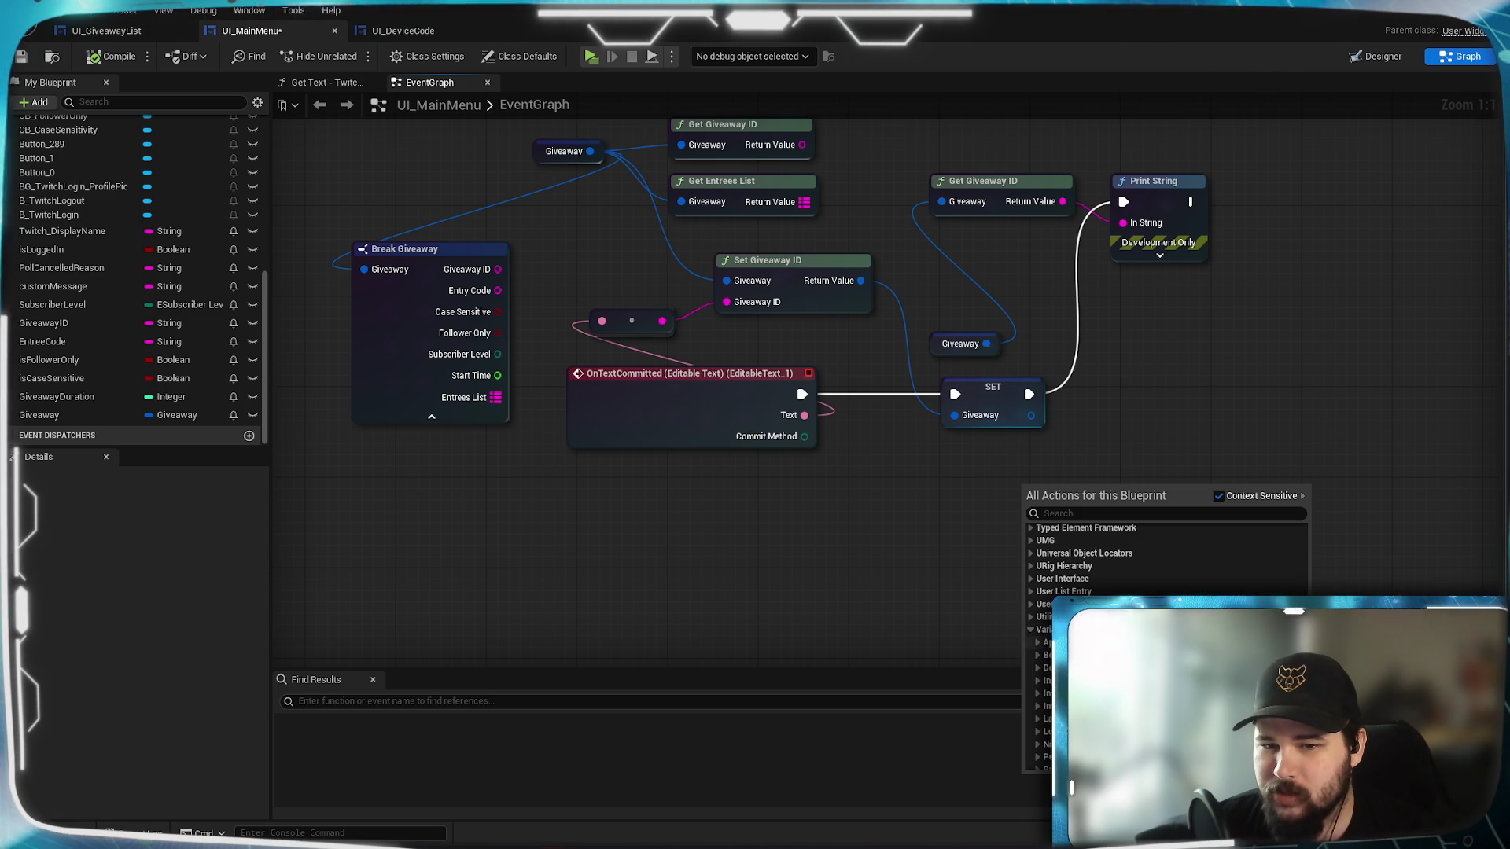
scroll(1038, 629, down, 3)
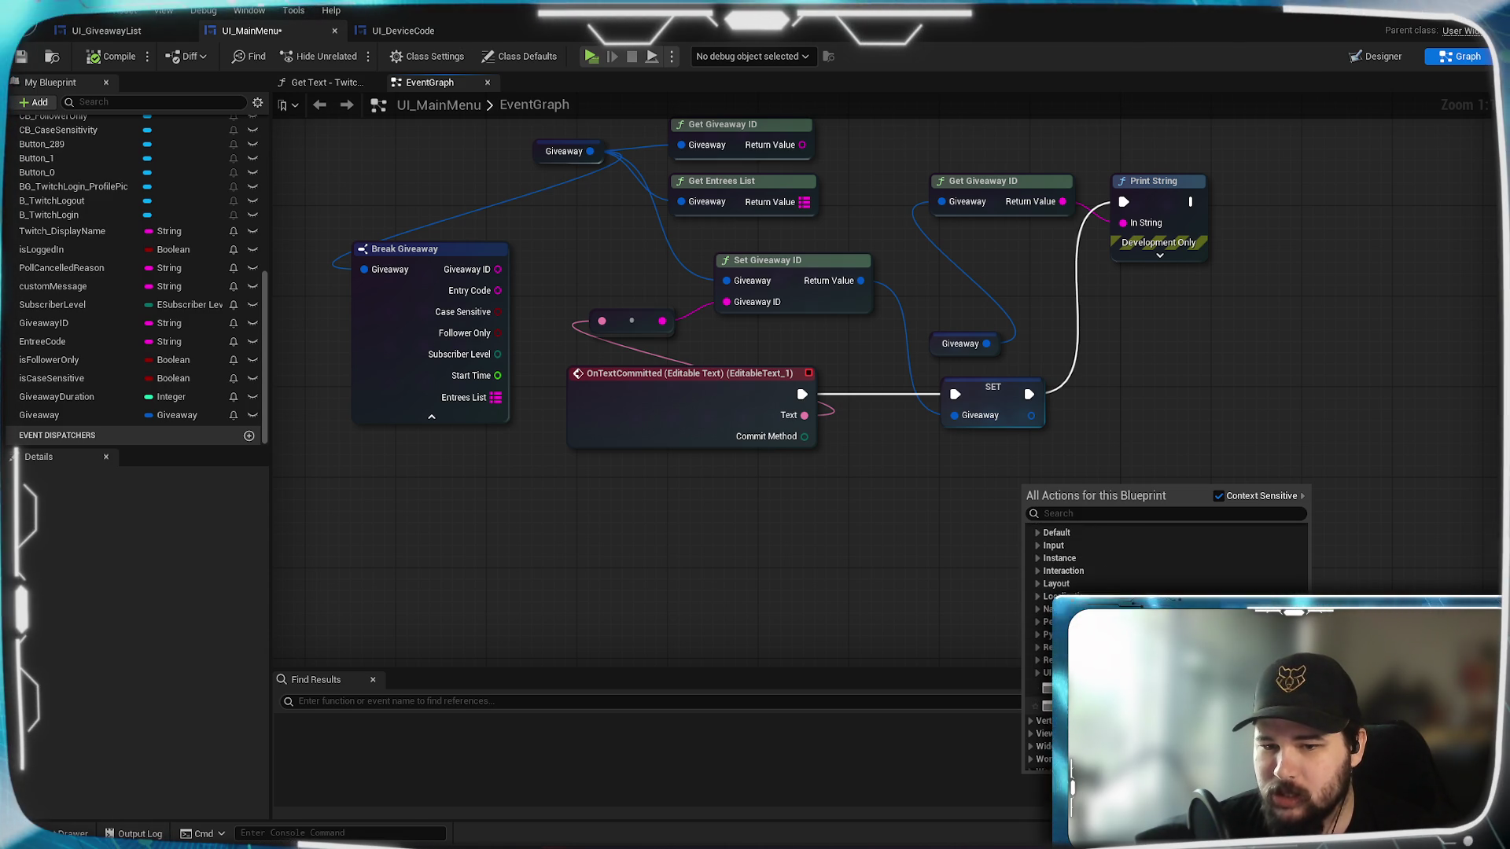
click(1086, 689)
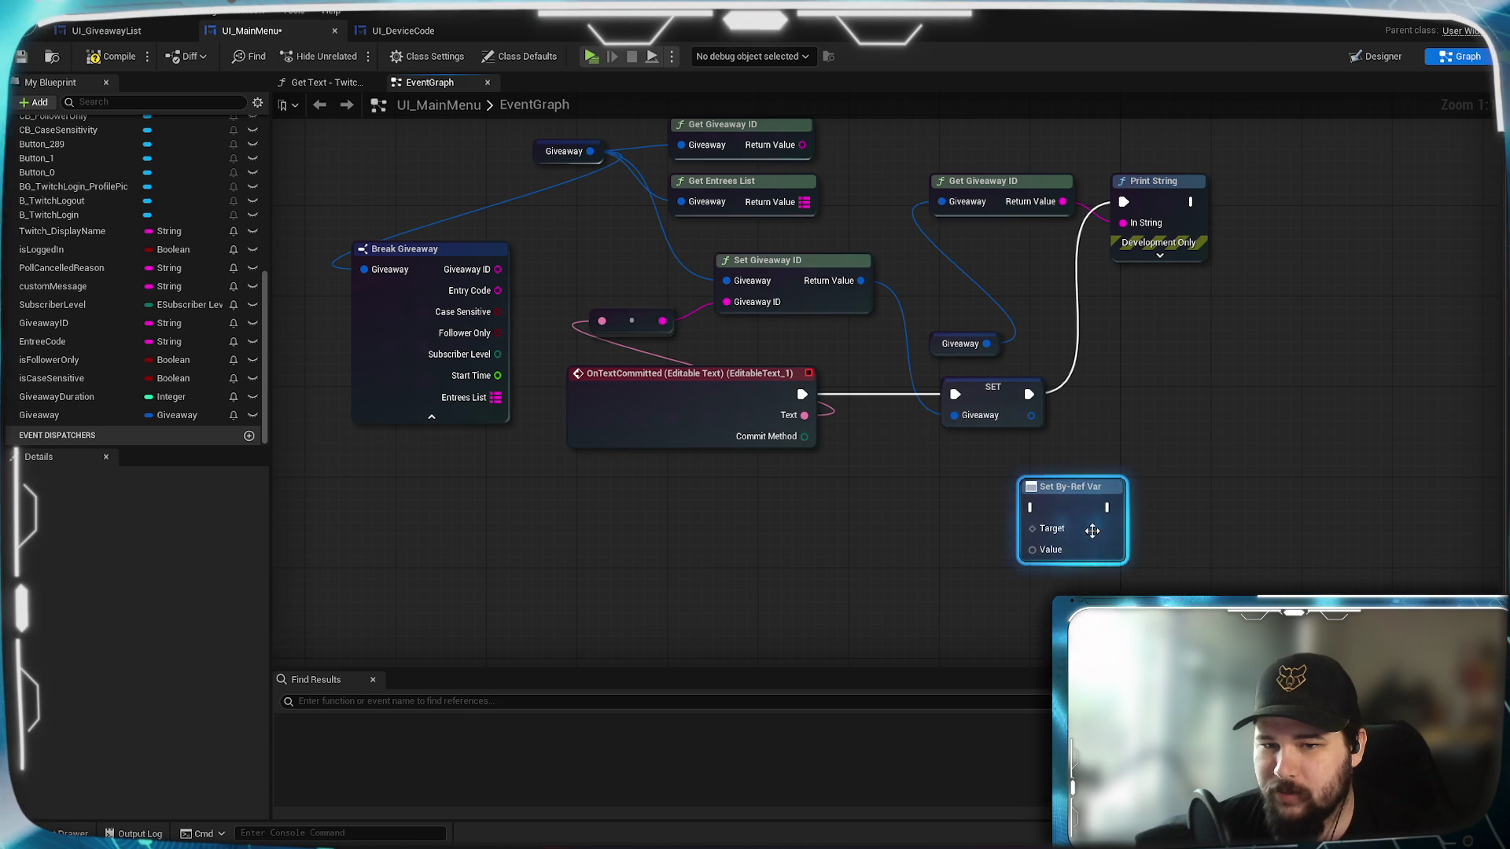
Position the Set By-Ref Var node just below the SET Giveaway node and save the Blueprint.
drag(1055, 519, 976, 509)
right_click(988, 509)
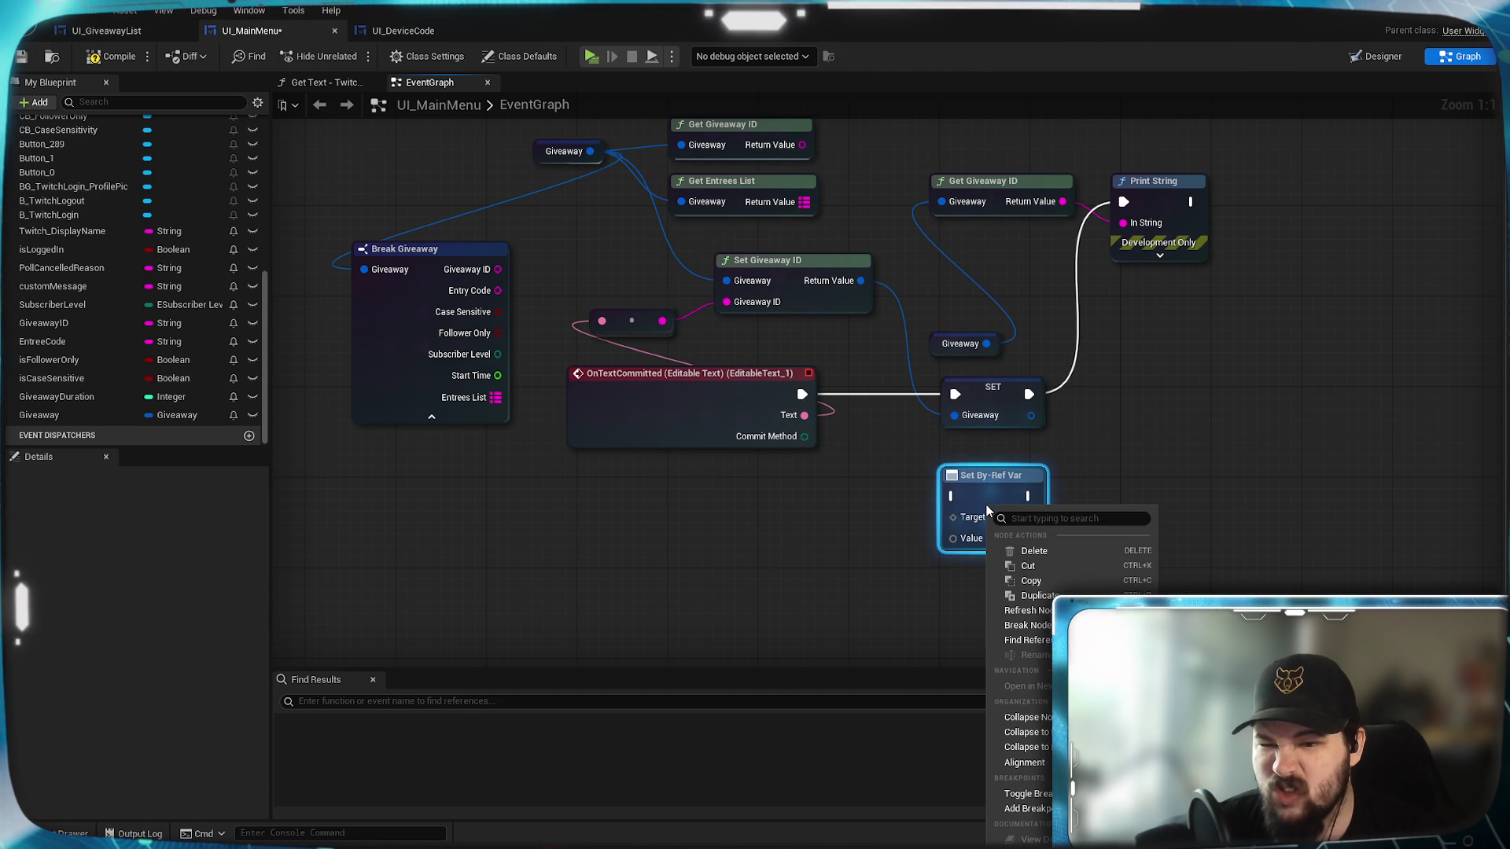
click(1136, 498)
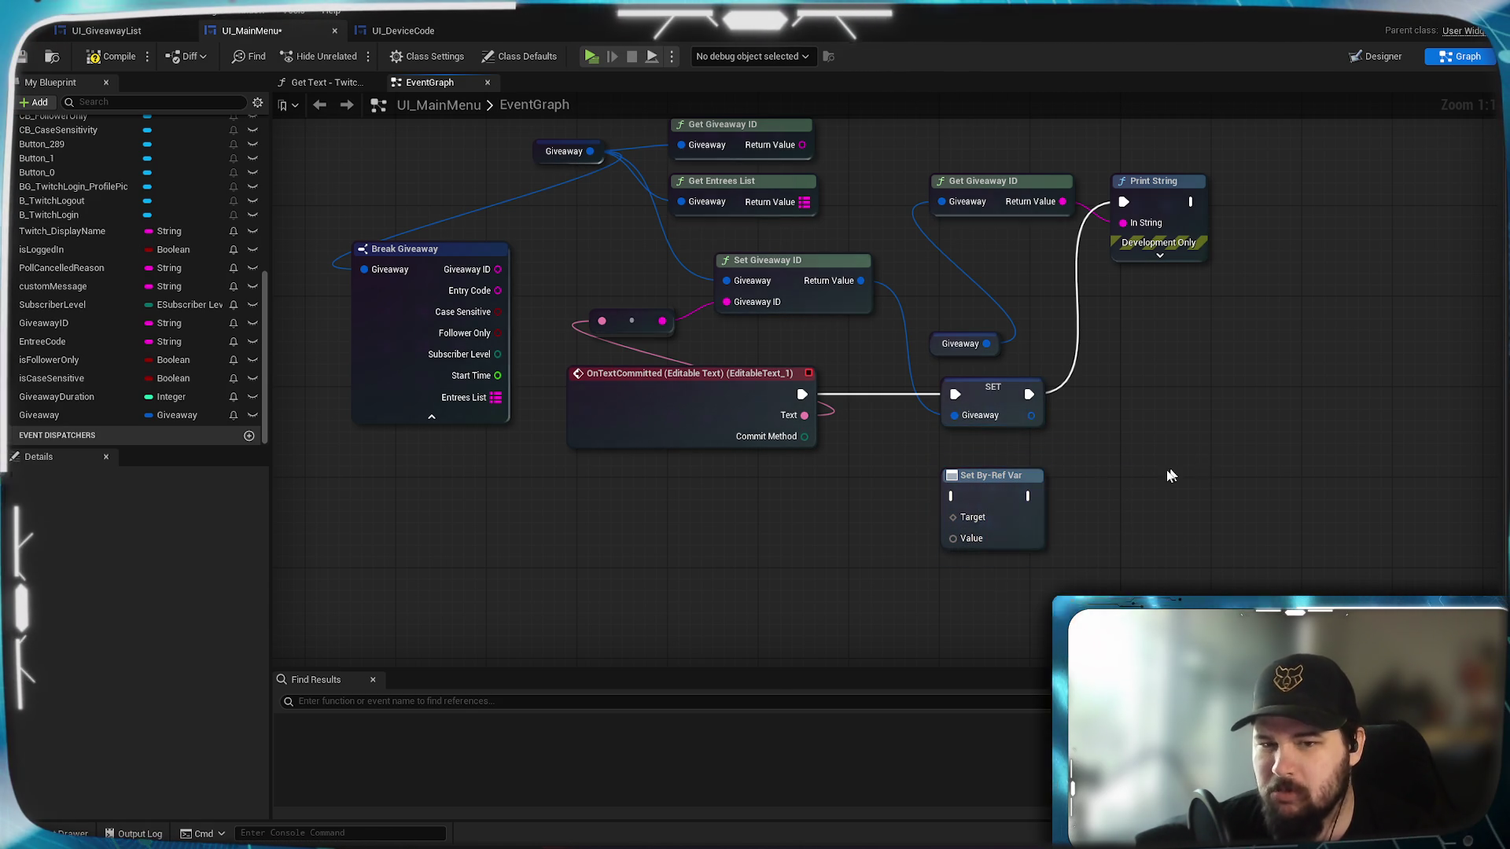
click(993, 496)
drag(998, 493, 1002, 470)
click(1065, 489)
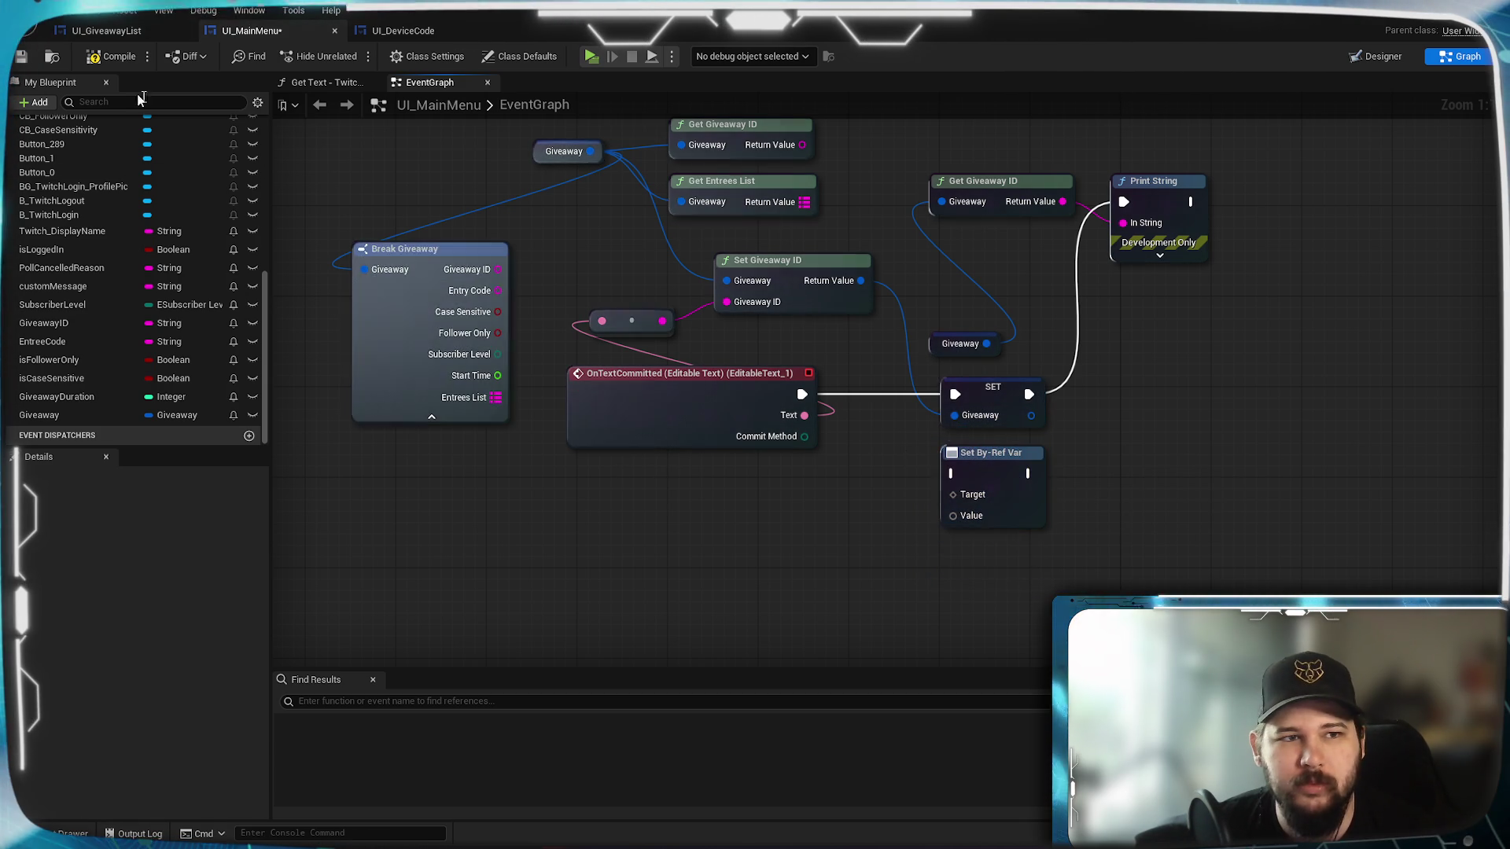
click(997, 461)
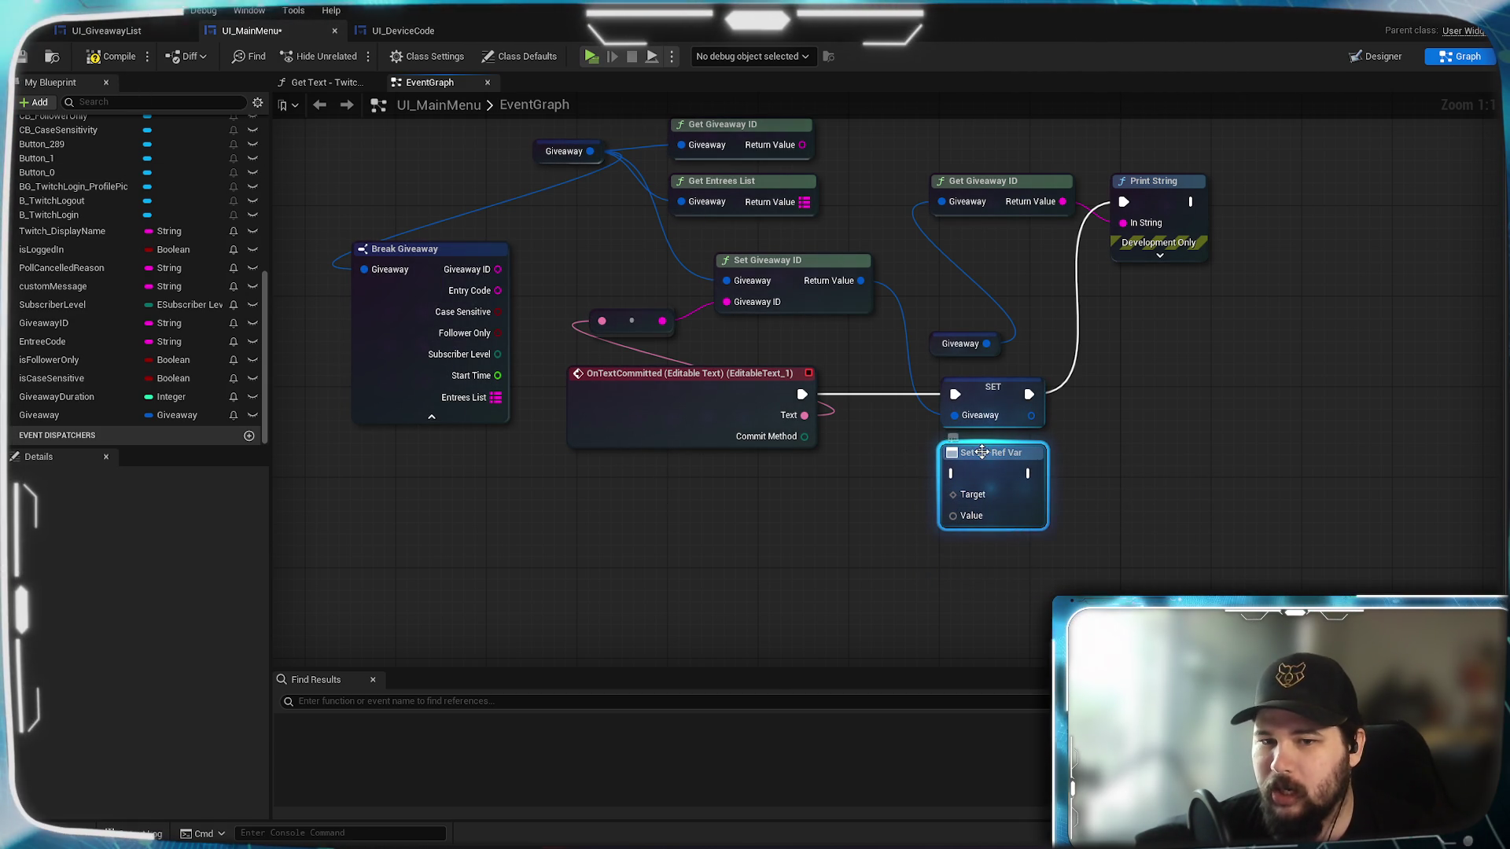
click(1214, 470)
drag(980, 476, 980, 488)
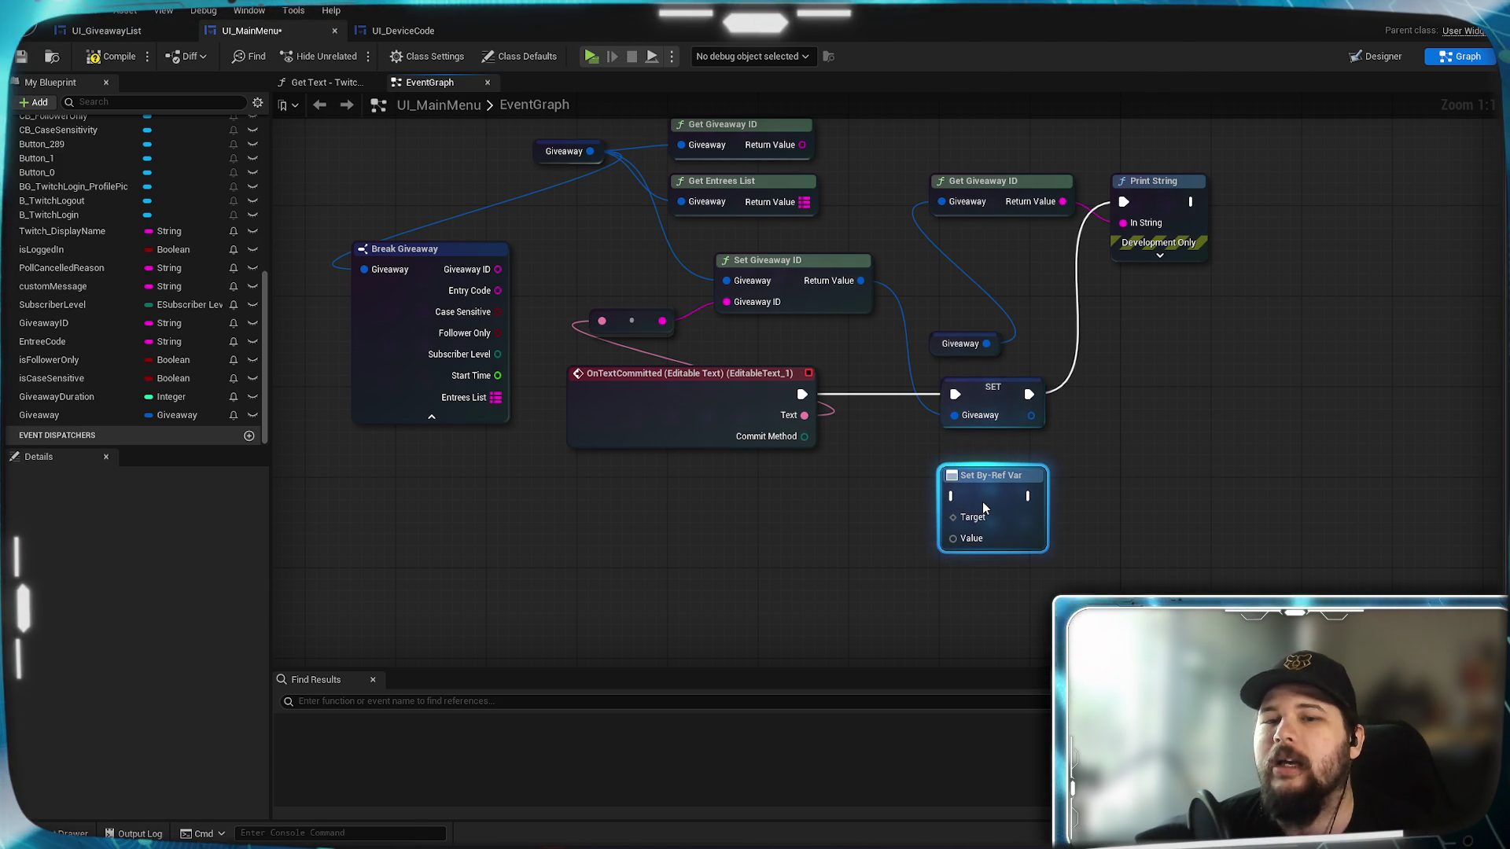
key(ctrl+z)
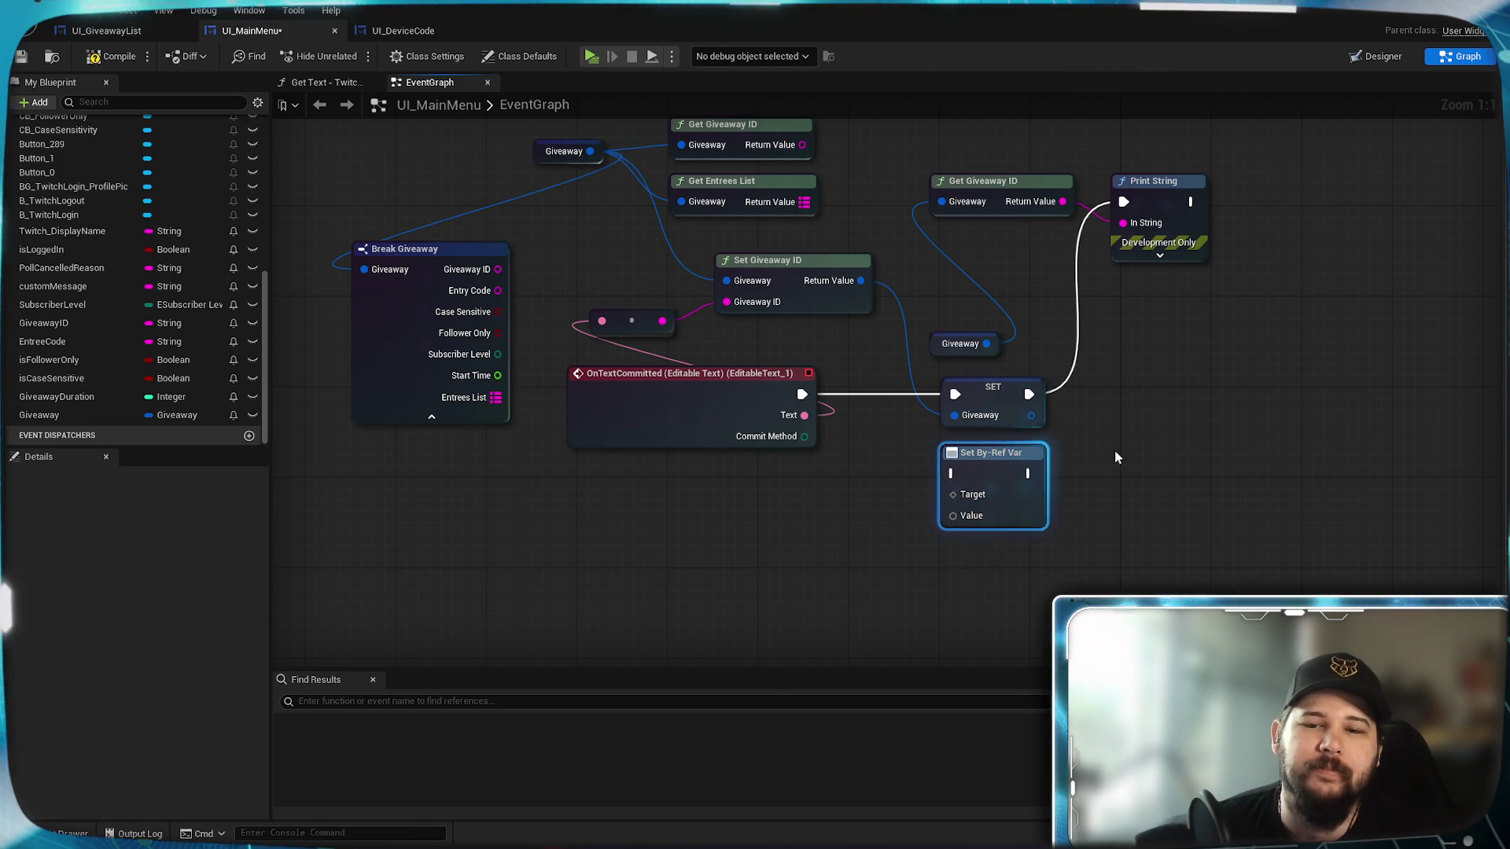
key(ctrl+z)
click(21, 56)
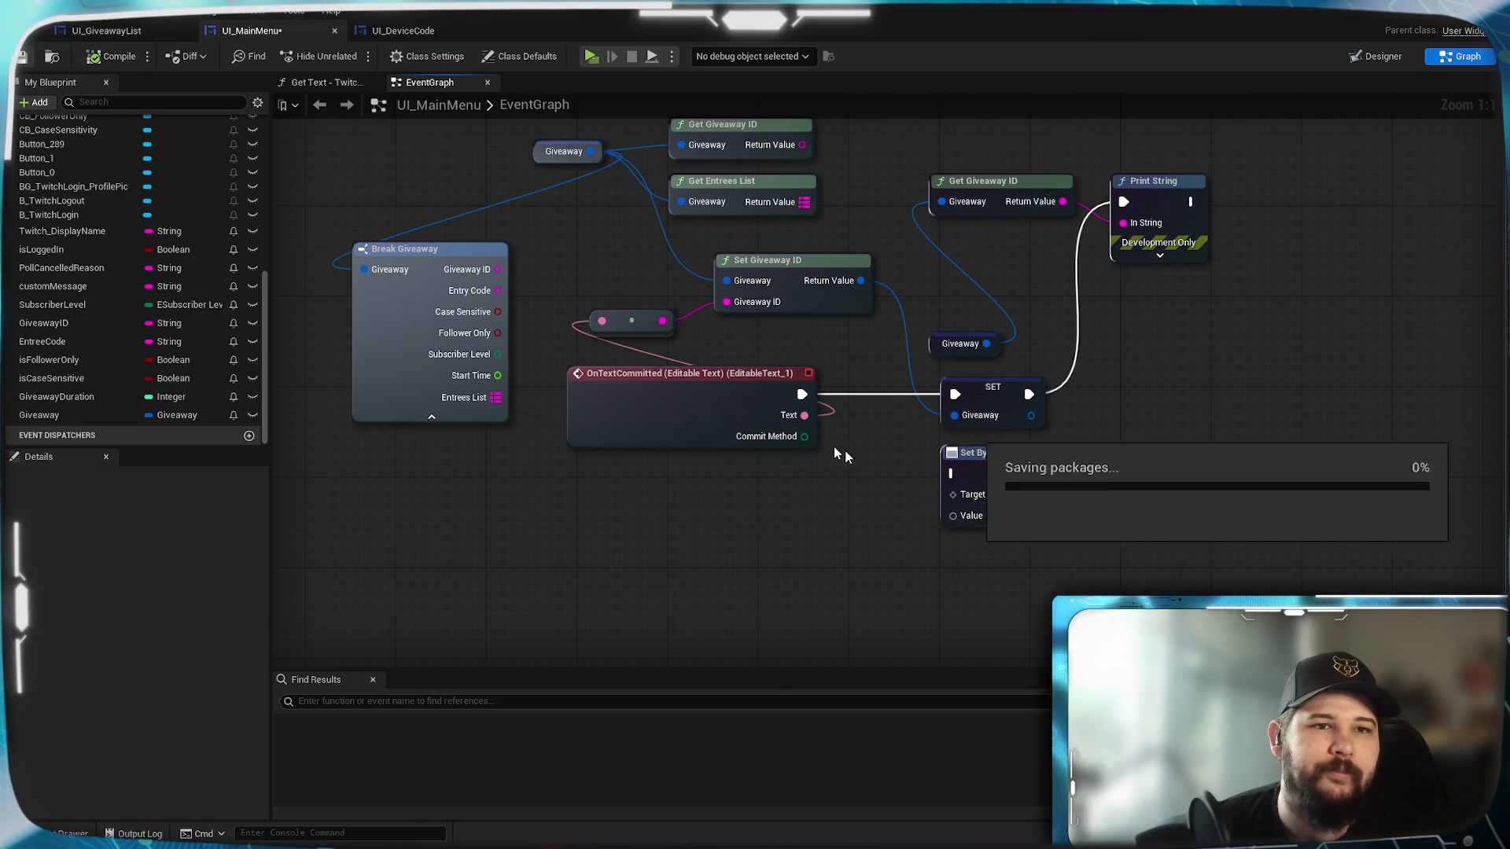
mouse_move(1127, 504)
mouse_down()
mouse_move(1264, 549)
mouse_move(1137, 637)
mouse_move(1153, 654)
mouse_move(850, 617)
mouse_up()
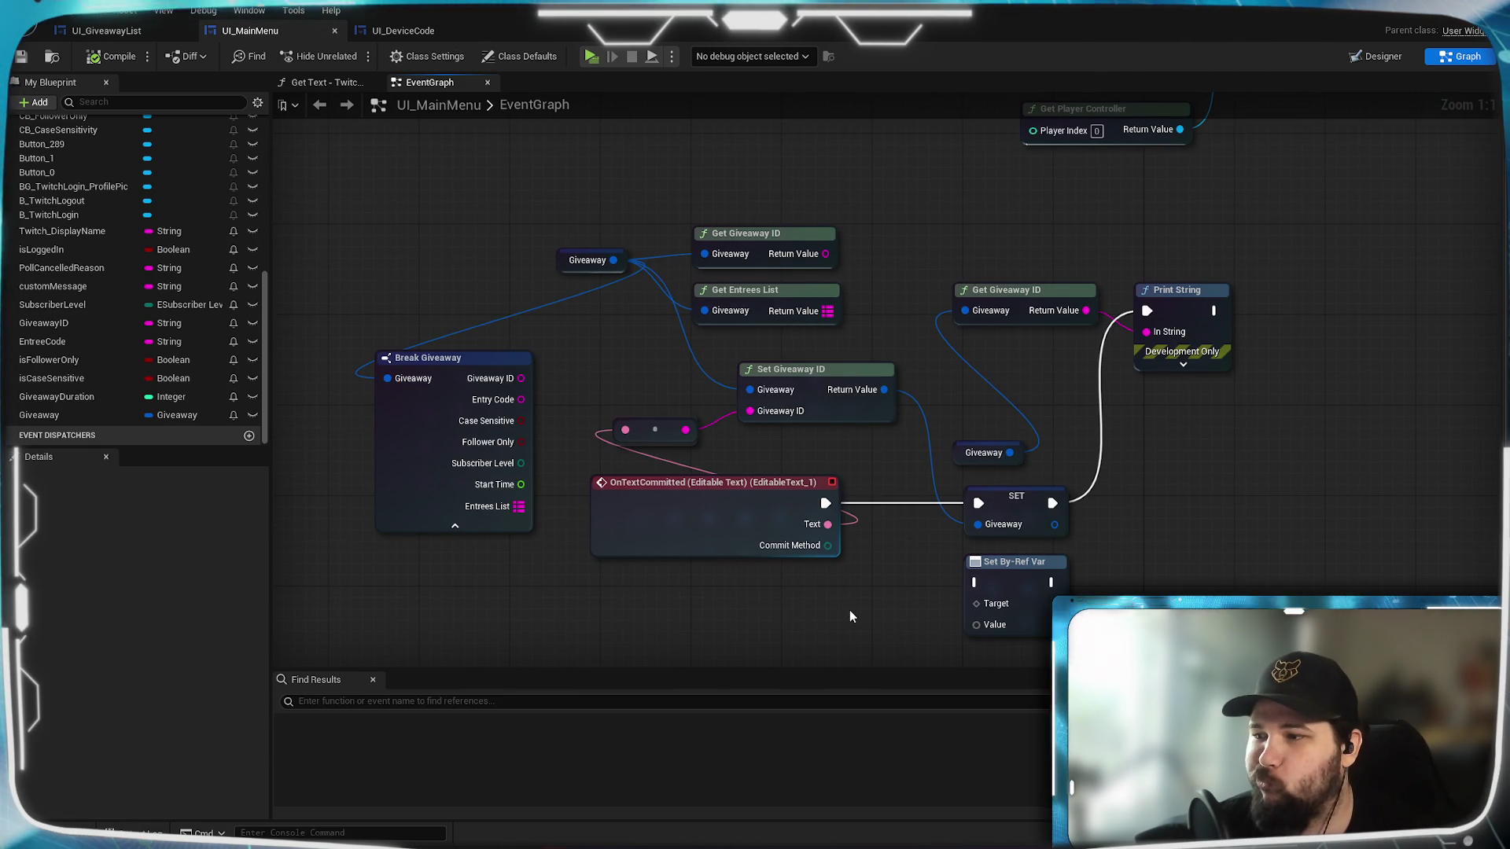
scroll(838, 601, down, 7)
scroll(684, 491, up, 4)
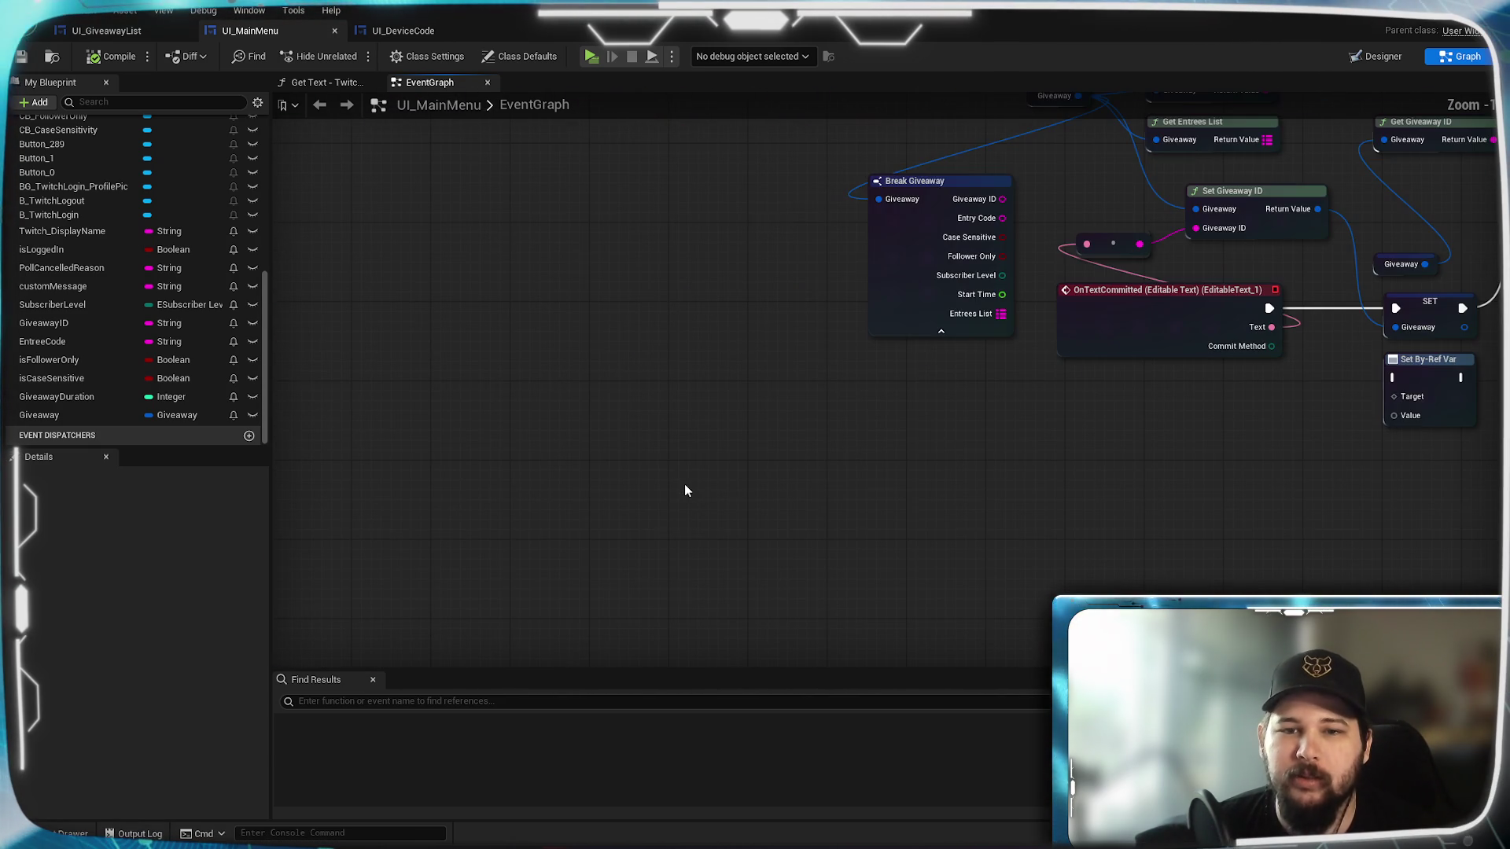
mouse_move(997, 459)
mouse_down()
mouse_move(961, 489)
mouse_move(825, 508)
mouse_up()
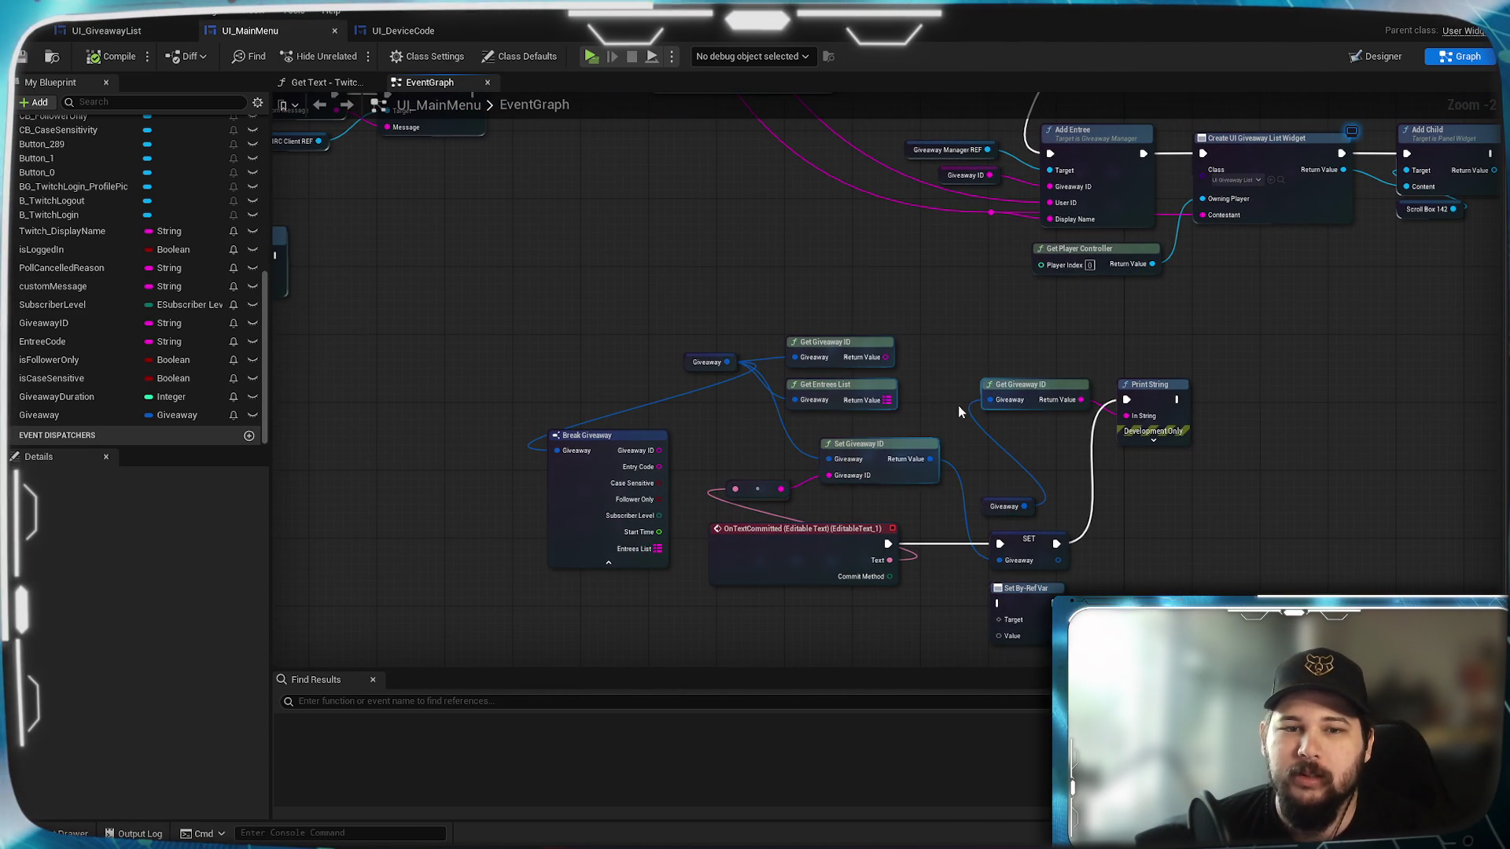
drag(913, 476, 752, 459)
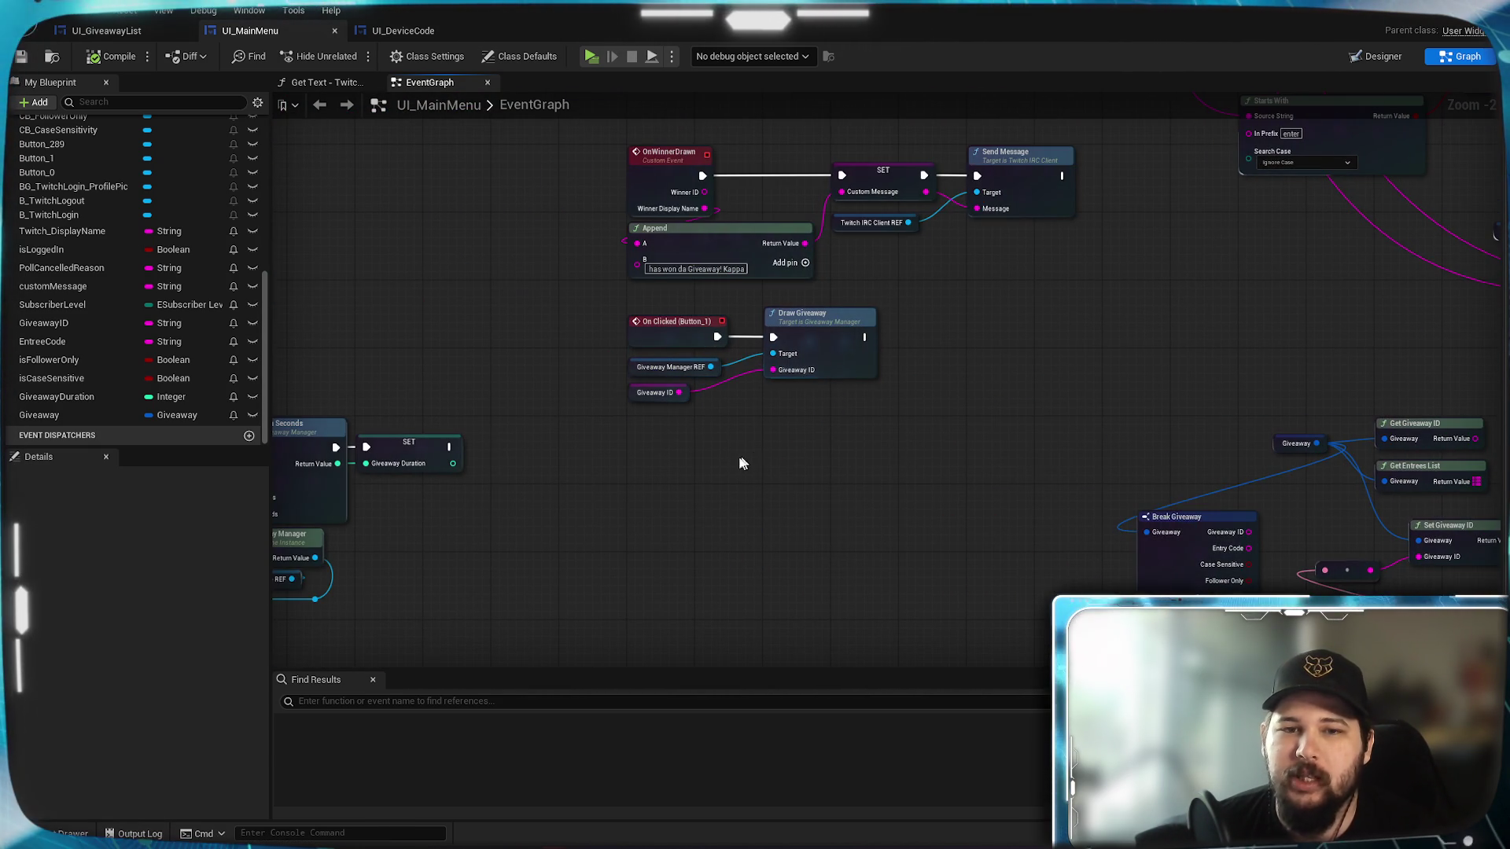
mouse_move(569, 512)
mouse_down()
mouse_move(1166, 347)
mouse_move(971, 606)
mouse_move(1189, 175)
mouse_up()
scroll(1166, 243, down, 3)
mouse_move(1001, 485)
mouse_down()
mouse_move(1342, 526)
mouse_move(958, 494)
mouse_up()
scroll(958, 493, down, 1)
mouse_move(1097, 503)
mouse_down()
mouse_move(1012, 672)
mouse_move(1012, 710)
mouse_up()
drag(986, 253, 1041, 411)
scroll(1041, 411, up, 5)
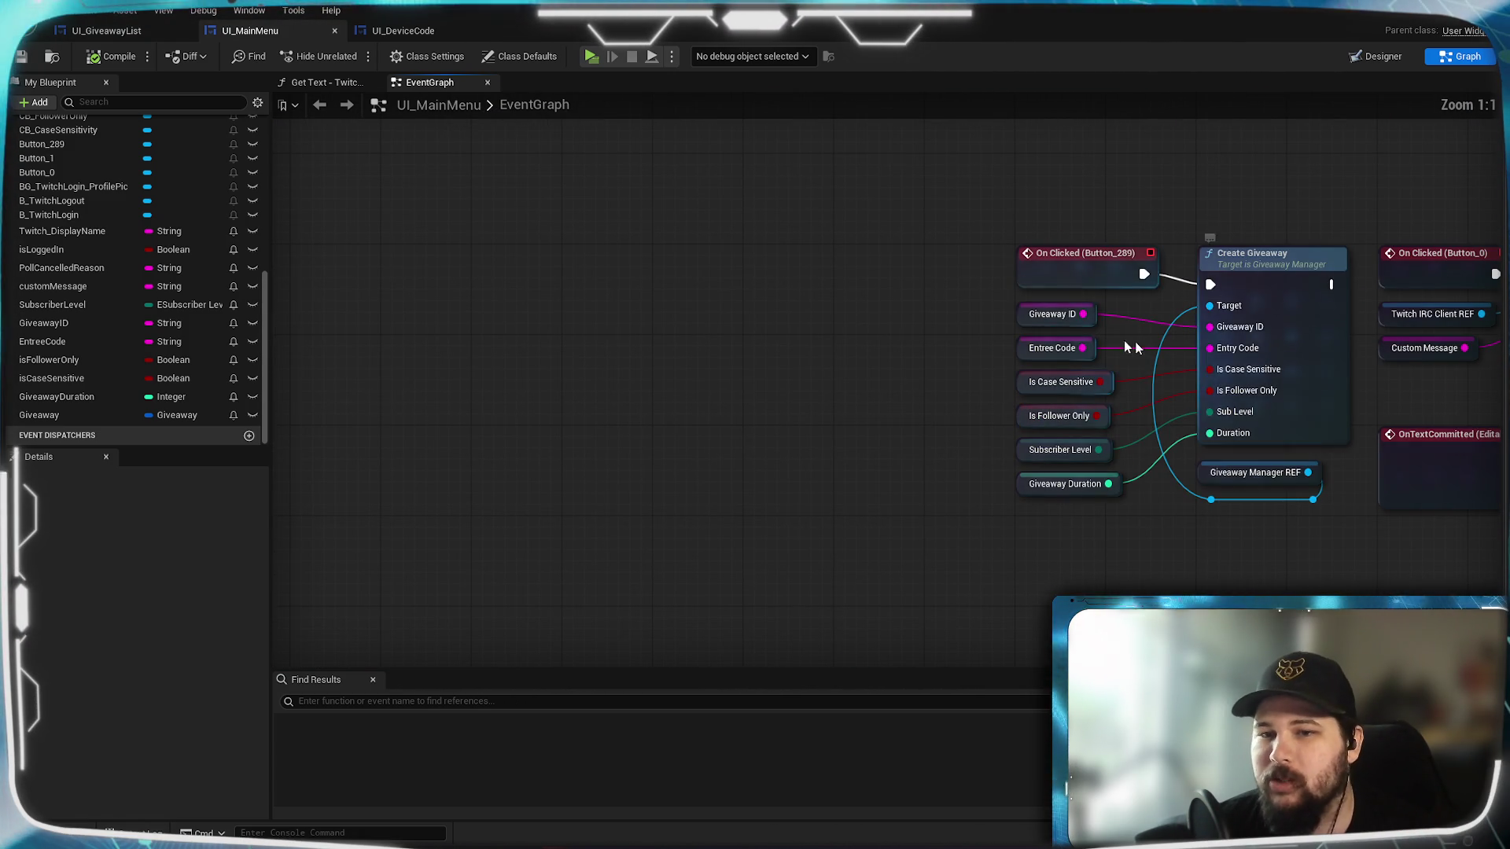
mouse_move(981, 498)
mouse_down()
mouse_move(697, 529)
mouse_move(904, 339)
mouse_up()
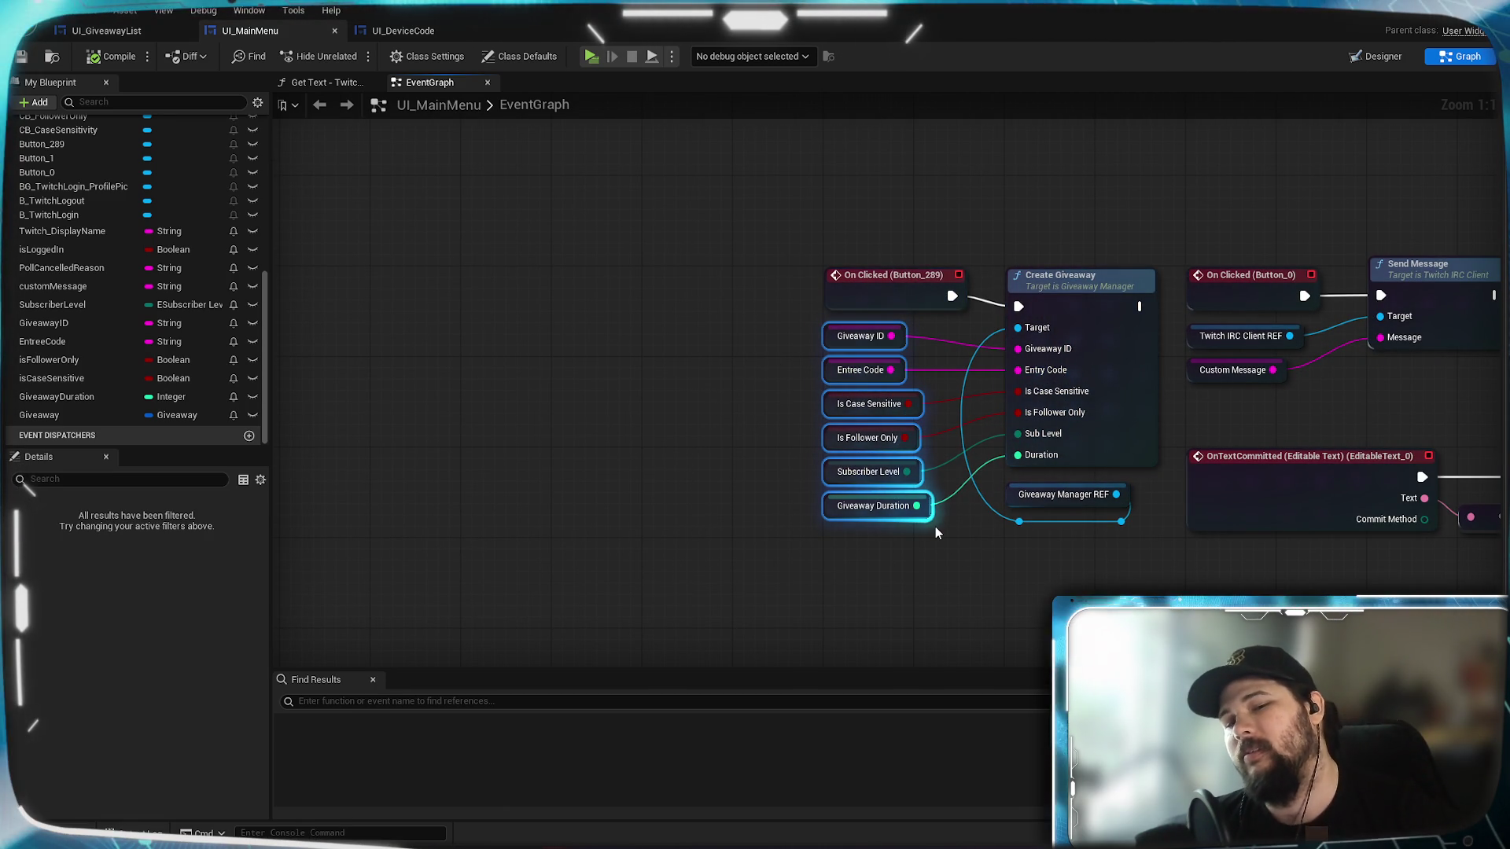
click(760, 407)
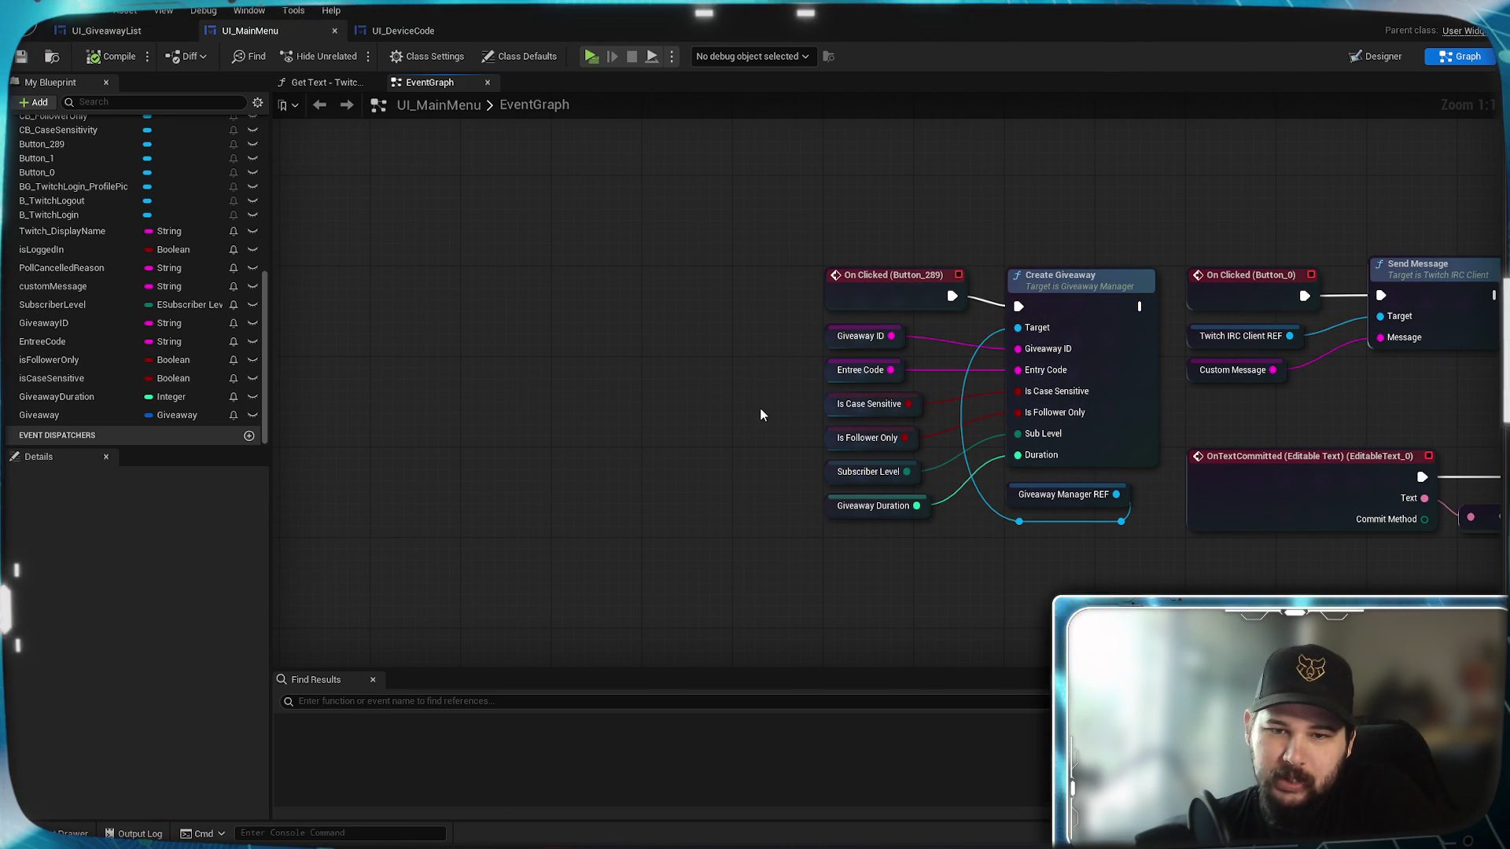
mouse_move(794, 358)
mouse_down()
mouse_move(928, 424)
mouse_move(936, 523)
mouse_up()
click(965, 355)
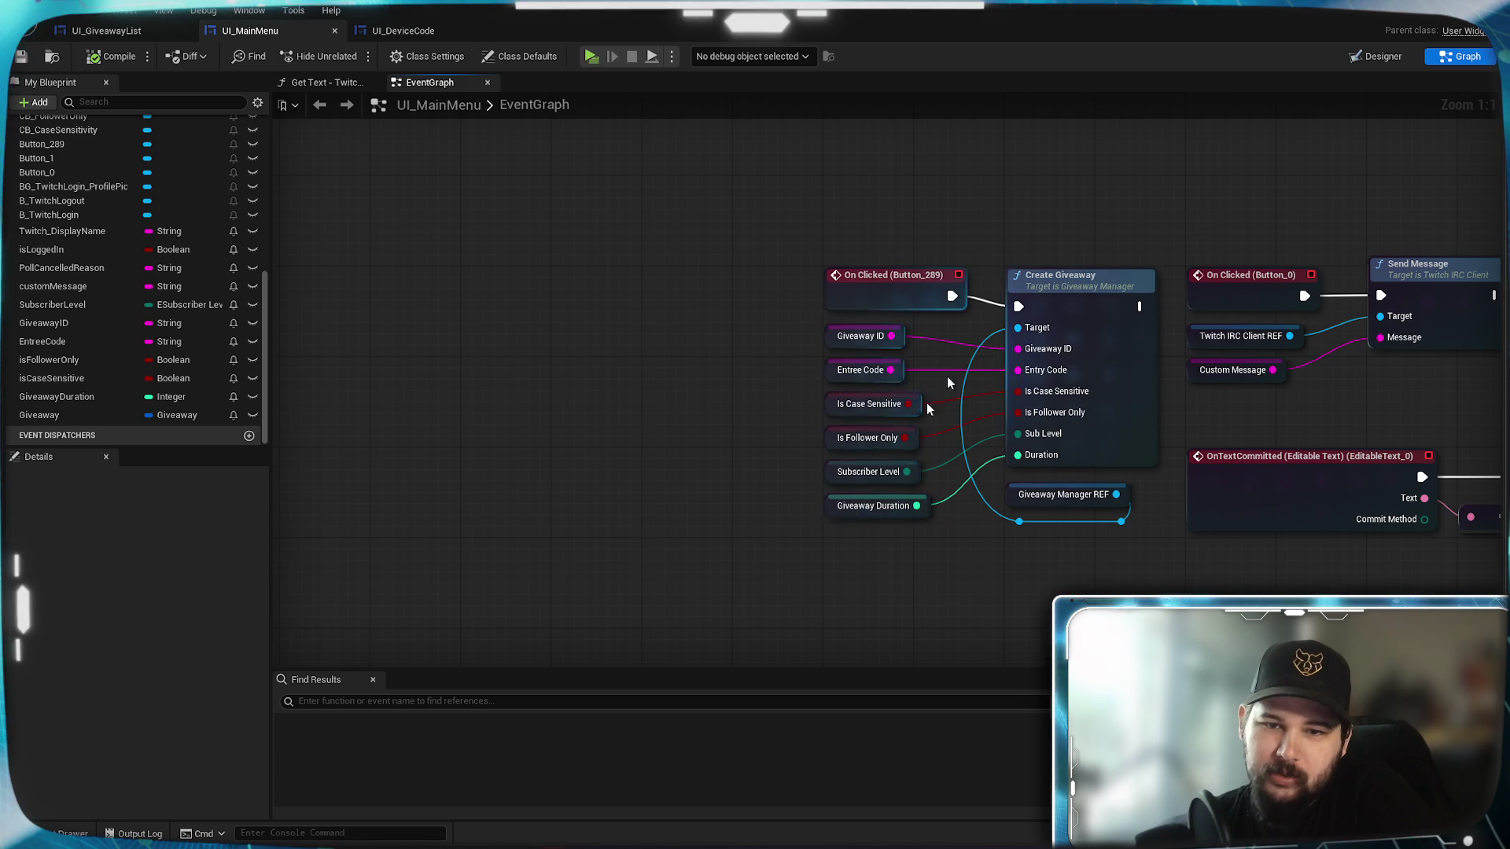
scroll(943, 407, down, 4)
scroll(946, 469, up, 2)
scroll(946, 476, up, 2)
scroll(947, 476, down, 2)
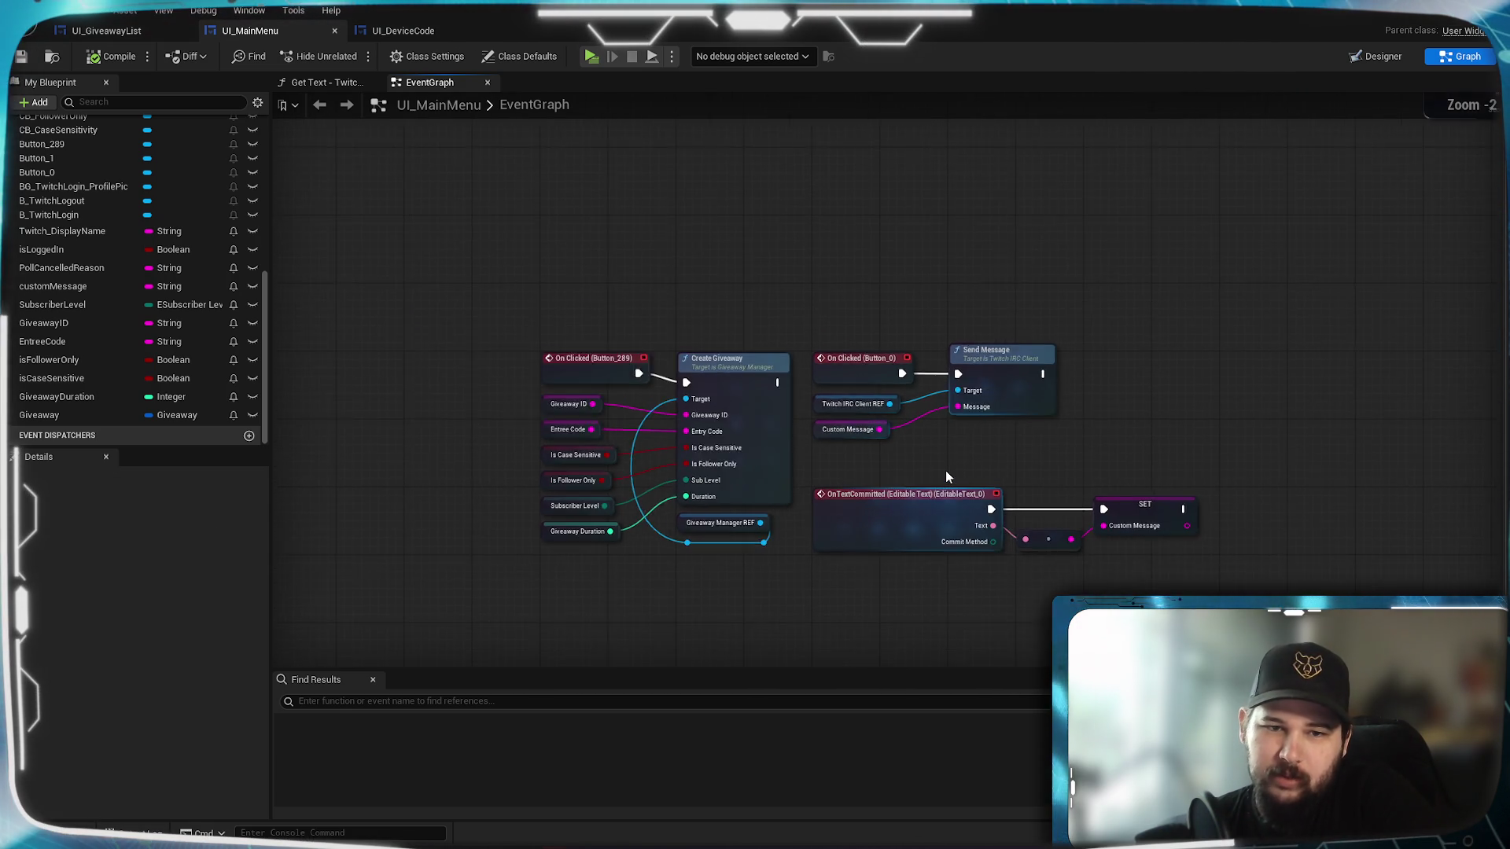
scroll(947, 477, up, 2)
scroll(1071, 456, down, 2)
mouse_move(1231, 439)
mouse_down()
mouse_move(1029, 371)
mouse_move(1169, 362)
mouse_move(634, 424)
mouse_move(661, 428)
mouse_move(461, 465)
mouse_move(1122, 469)
mouse_up()
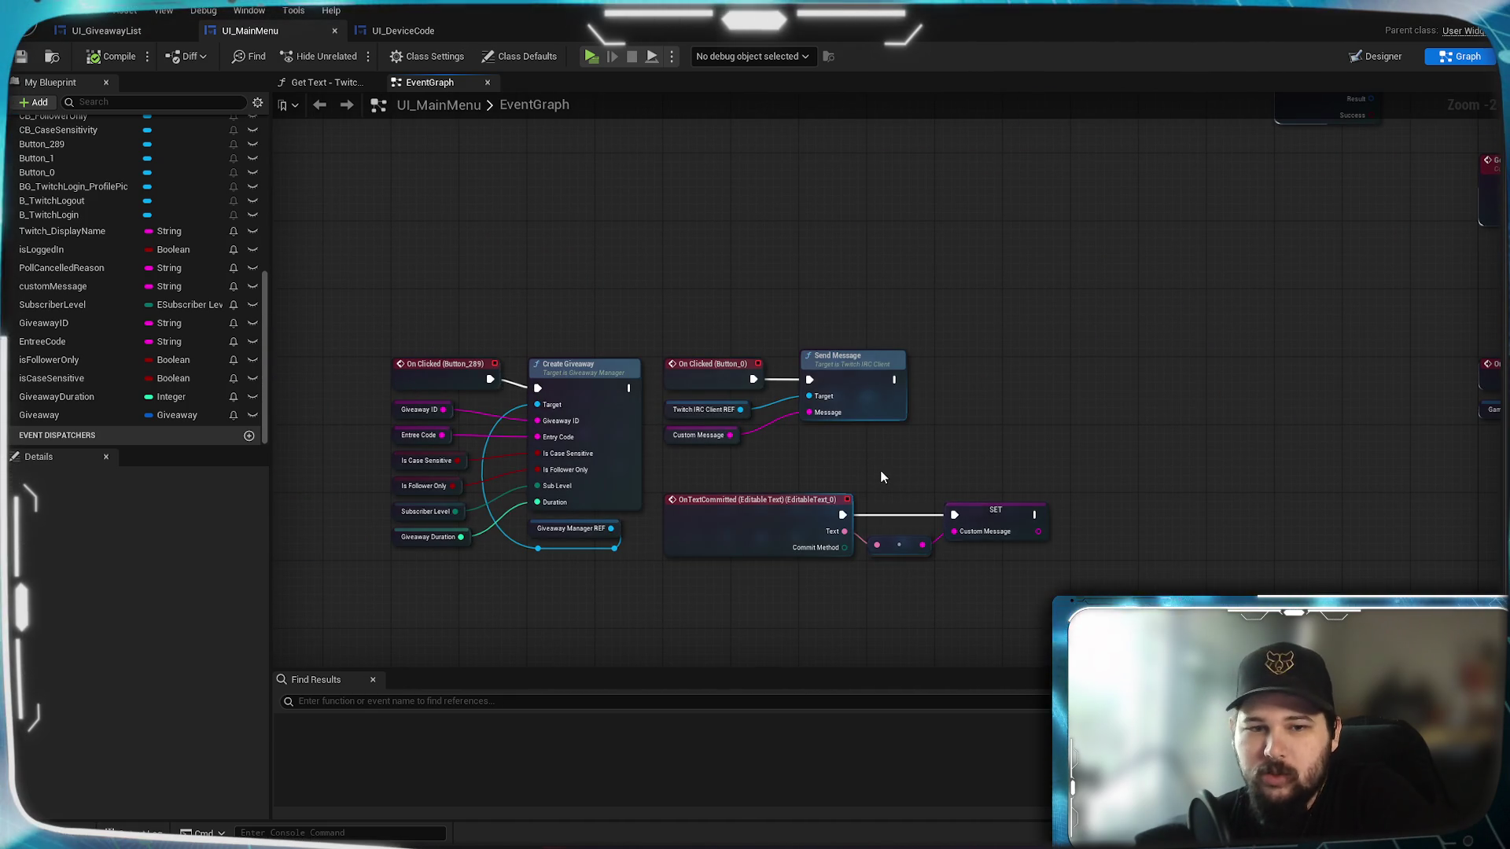
scroll(880, 469, down, 5)
scroll(1002, 355, up, 4)
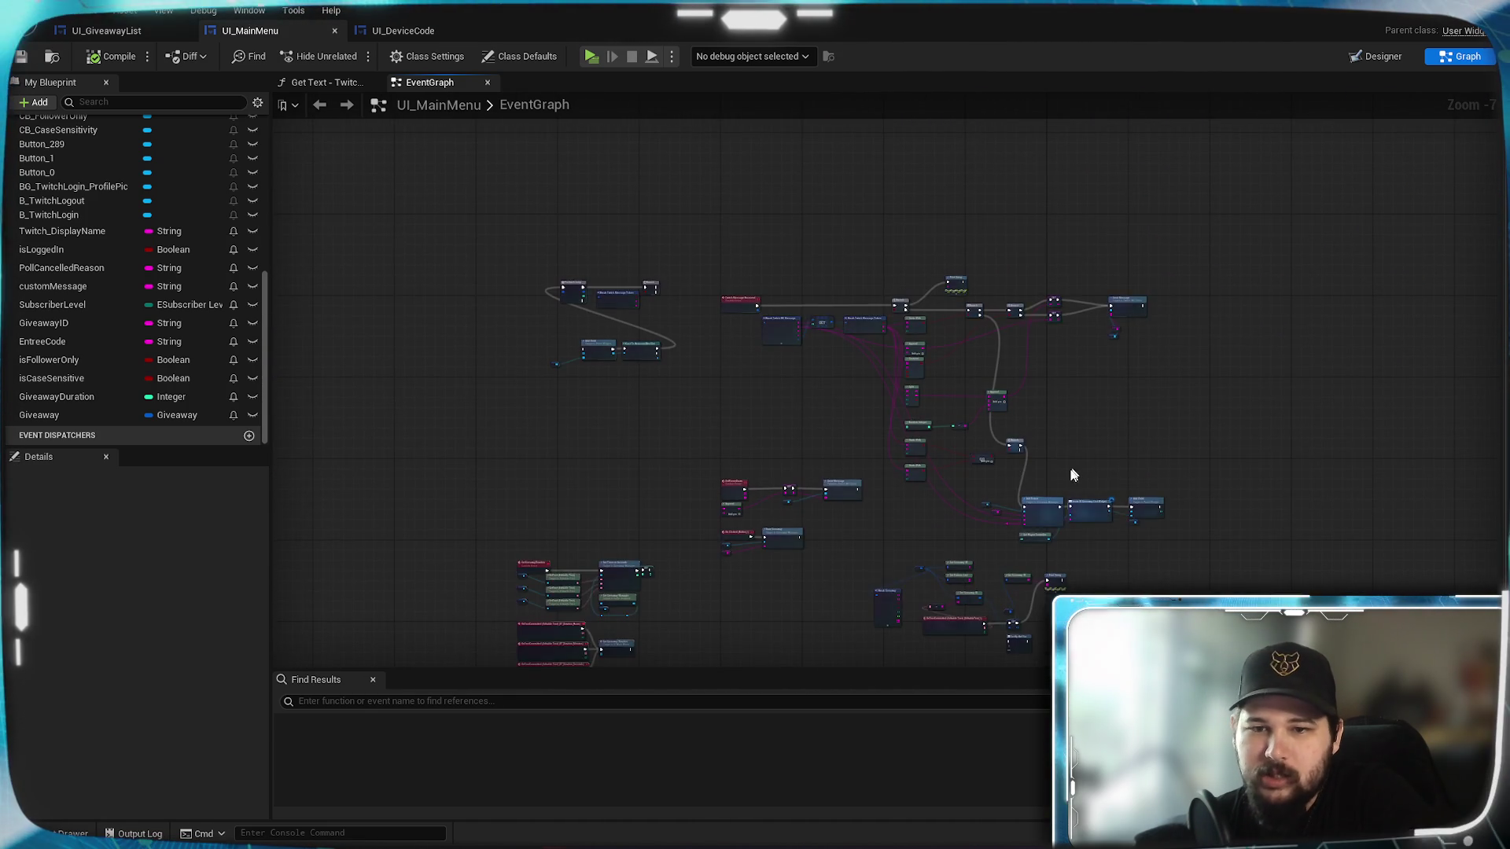
drag(1050, 413, 1111, 269)
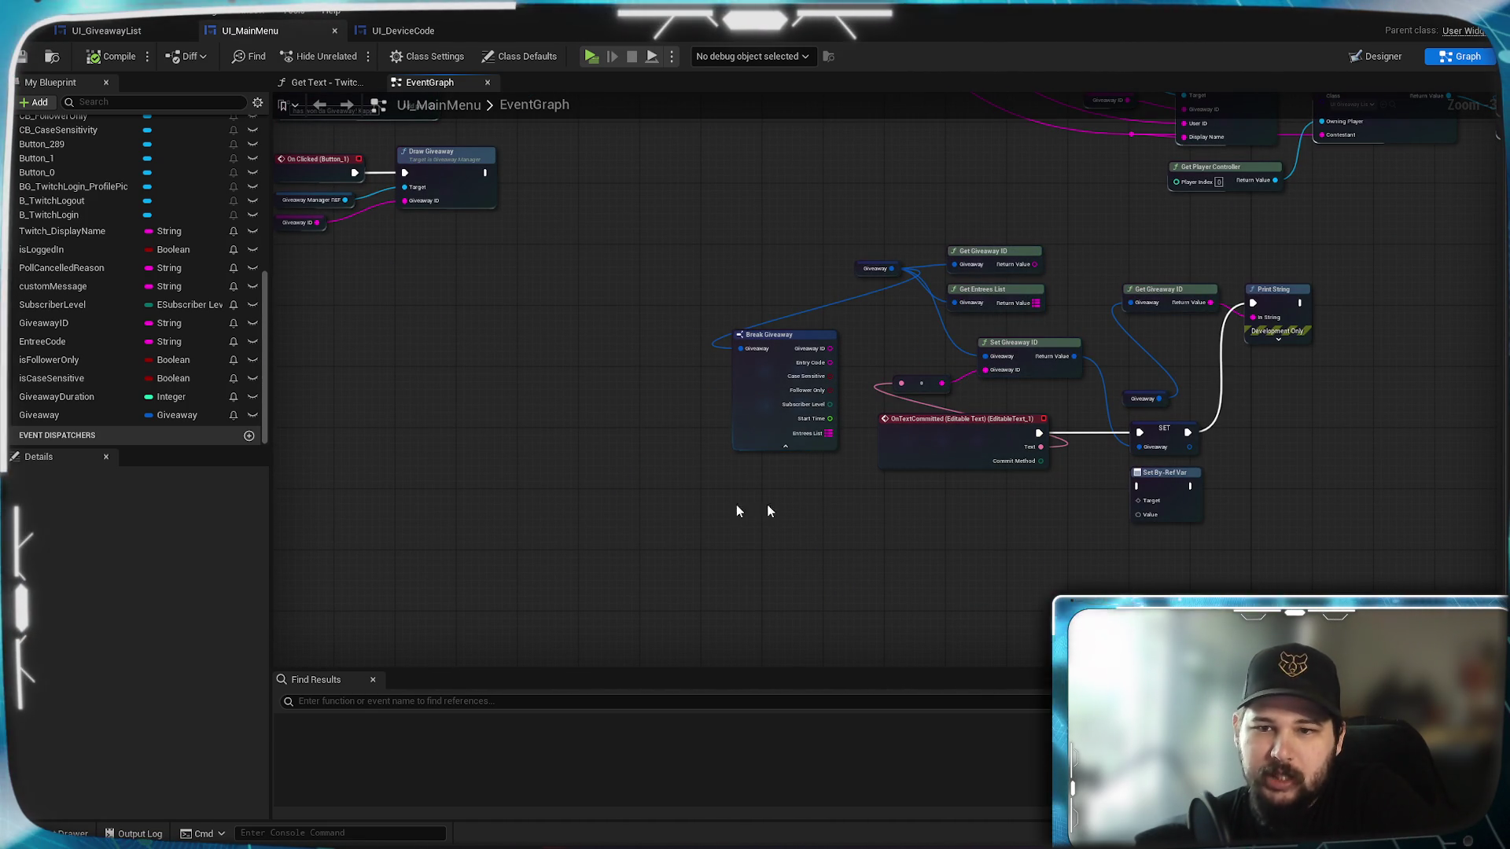
scroll(1268, 389, up, 4)
scroll(732, 453, down, 4)
mouse_move(731, 453)
mouse_down()
mouse_move(702, 394)
mouse_move(1165, 413)
mouse_move(859, 640)
mouse_move(1097, 262)
mouse_up()
mouse_move(1063, 467)
mouse_down()
mouse_move(1131, 440)
mouse_move(1181, 301)
mouse_move(1257, 411)
mouse_move(1212, 373)
mouse_up()
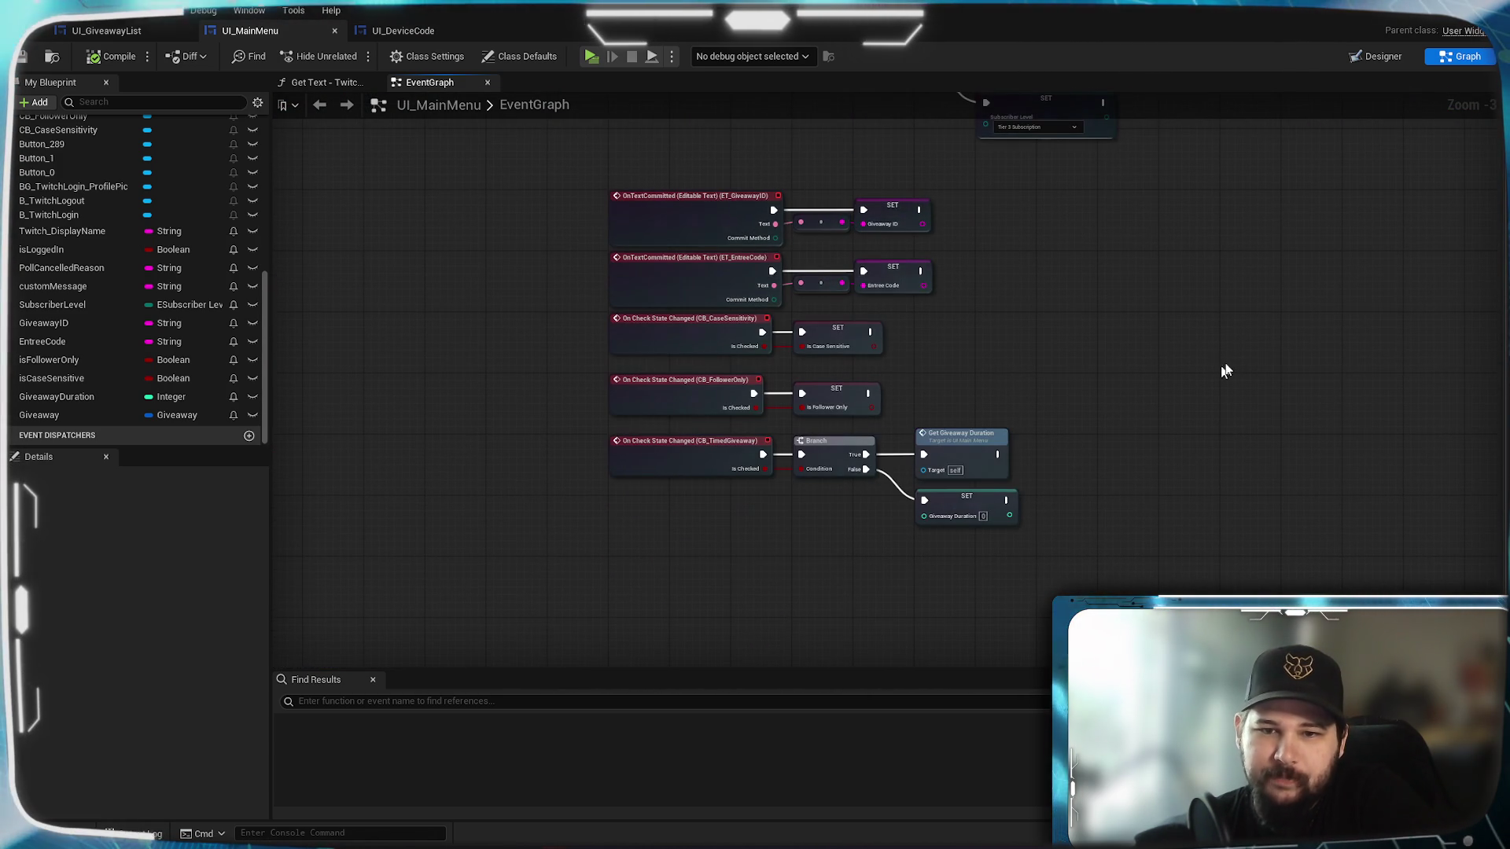
drag(1254, 276, 1251, 360)
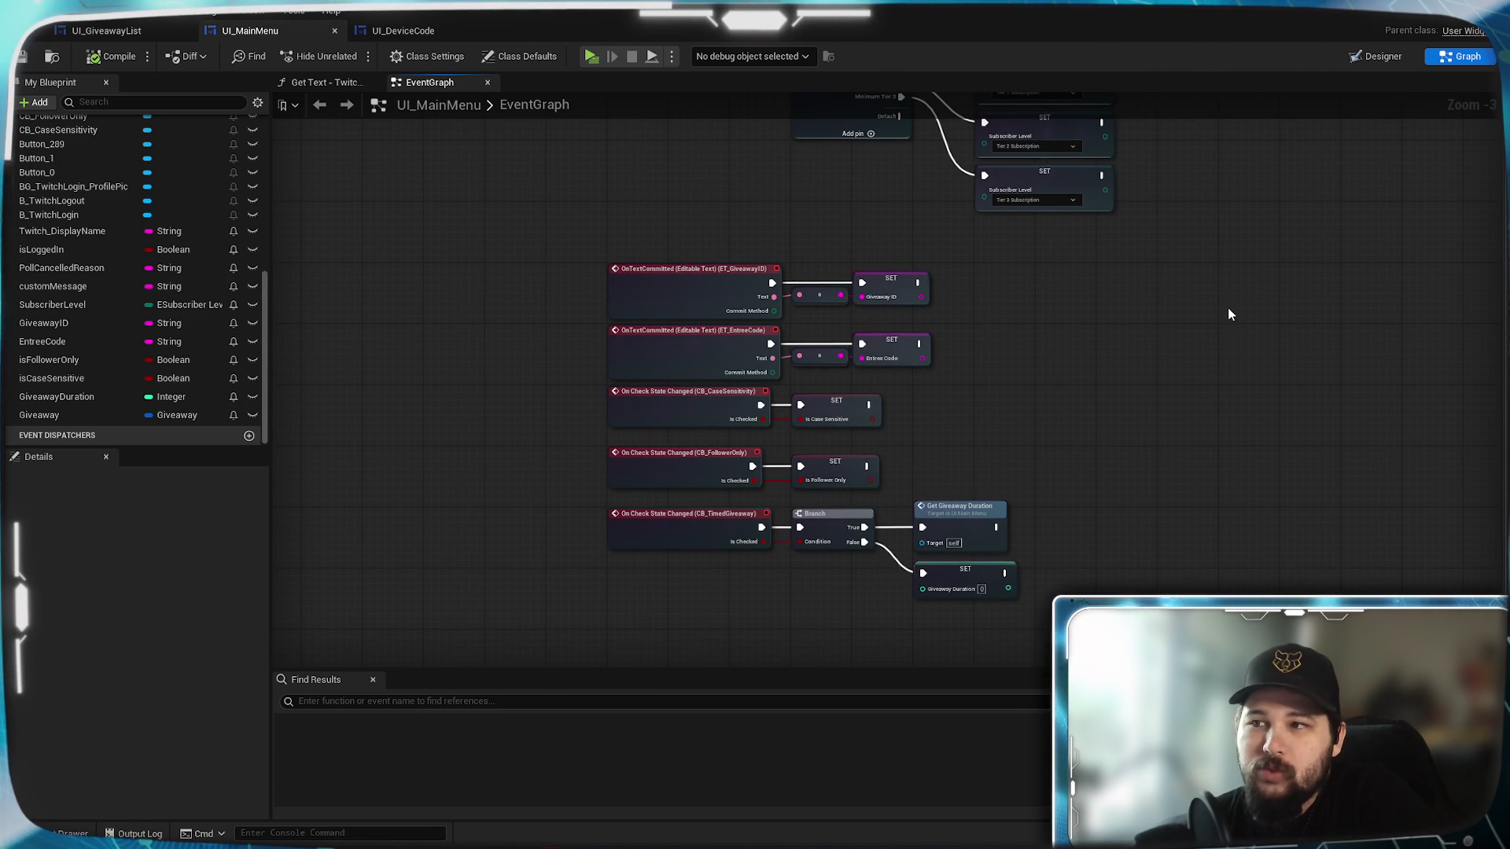
mouse_move(1129, 328)
mouse_down()
mouse_move(1042, 451)
mouse_move(1047, 370)
mouse_up()
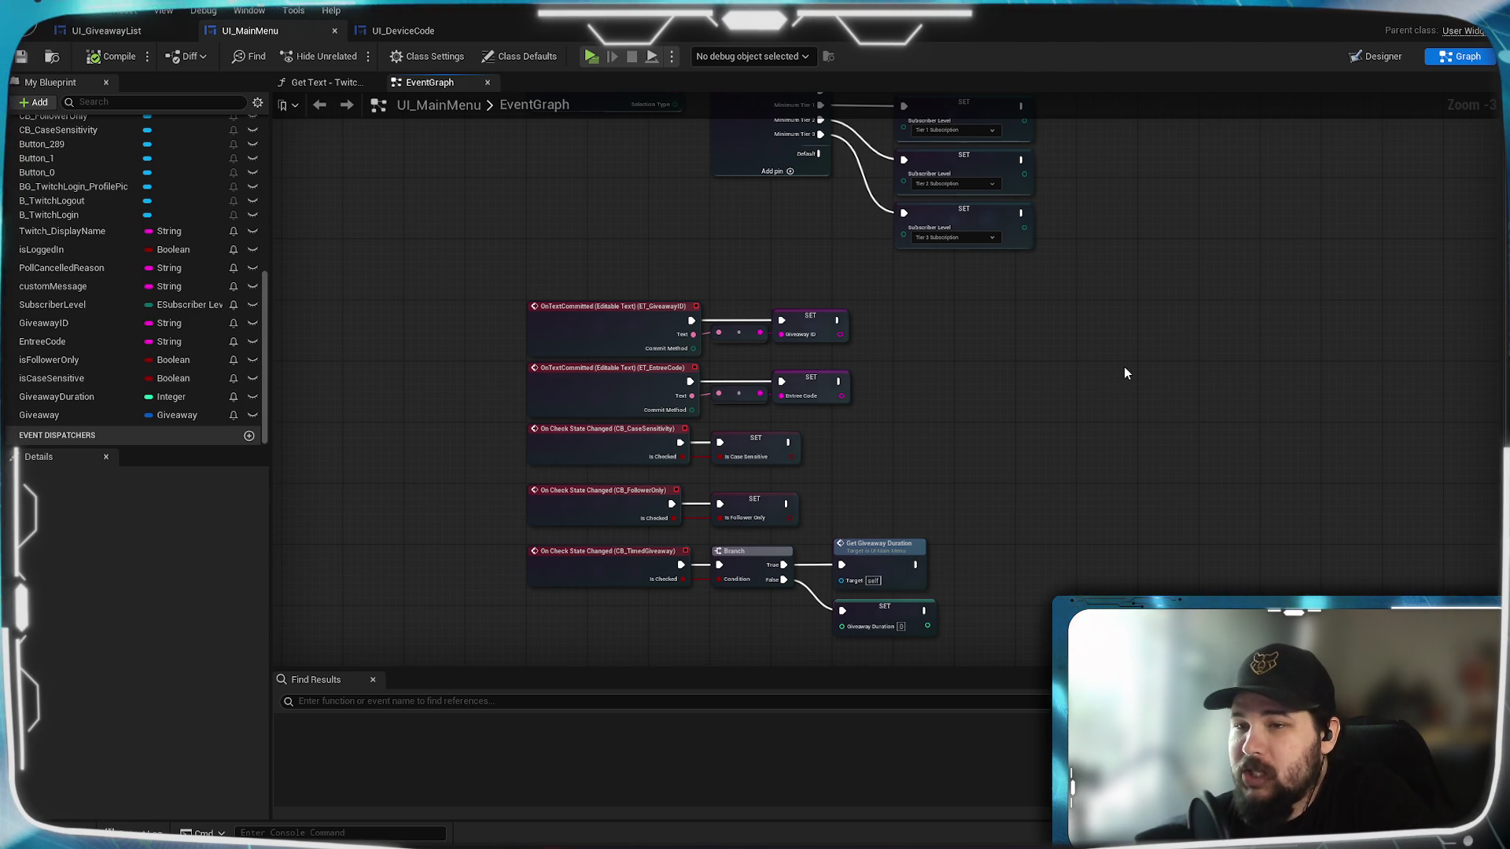
scroll(1125, 367, down, 3)
drag(1216, 310, 825, 650)
mouse_move(1117, 393)
mouse_down()
mouse_move(877, 523)
mouse_move(854, 468)
mouse_move(1056, 333)
mouse_up()
scroll(1053, 330, up, 5)
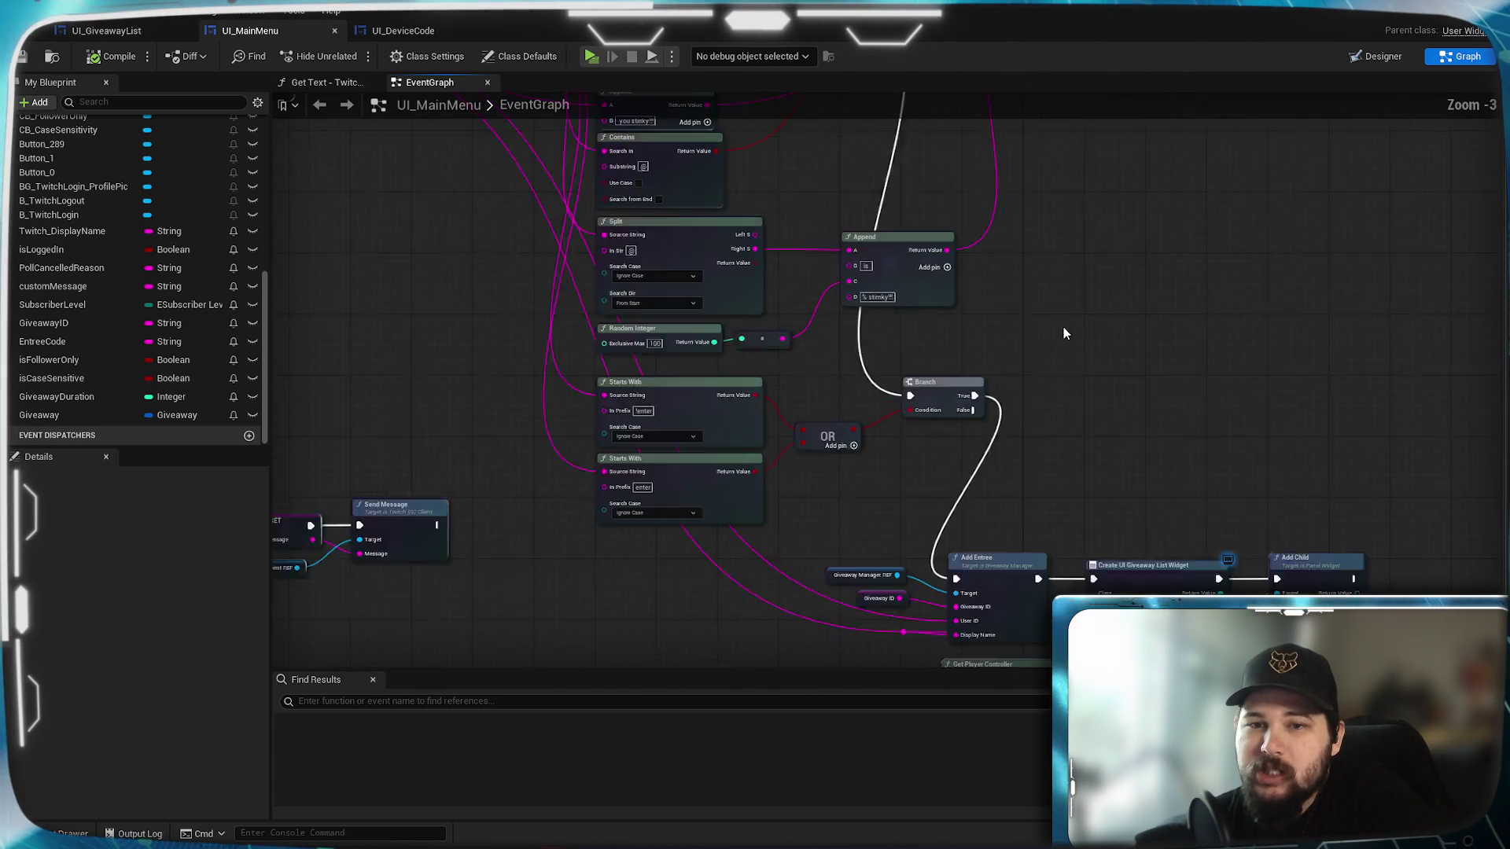
mouse_move(975, 285)
mouse_down()
mouse_move(981, 325)
mouse_move(1082, 293)
mouse_move(1033, 89)
mouse_move(966, 32)
mouse_move(1157, 327)
mouse_up()
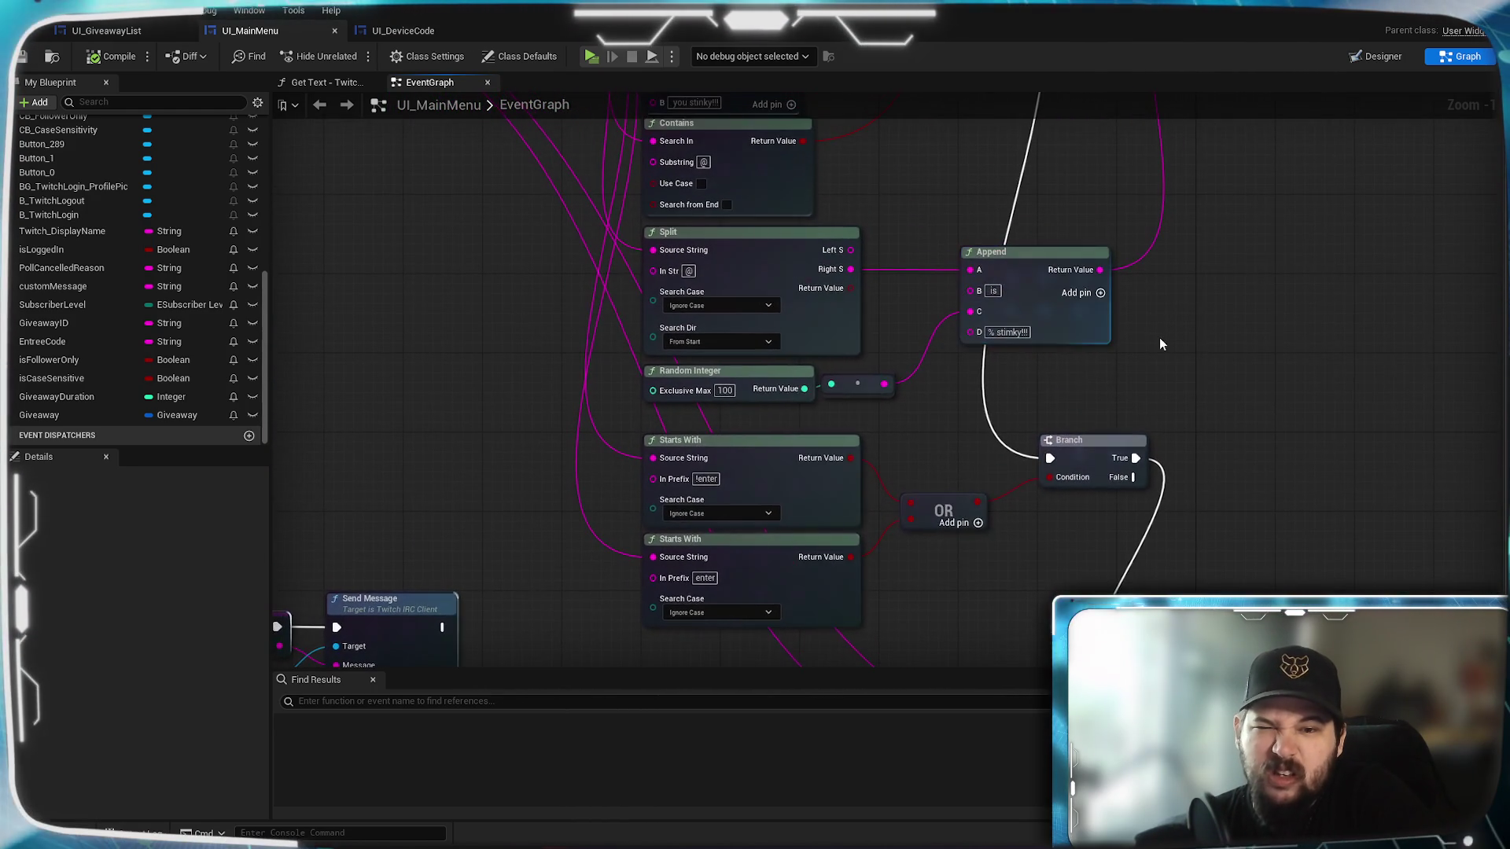
drag(530, 503, 473, 427)
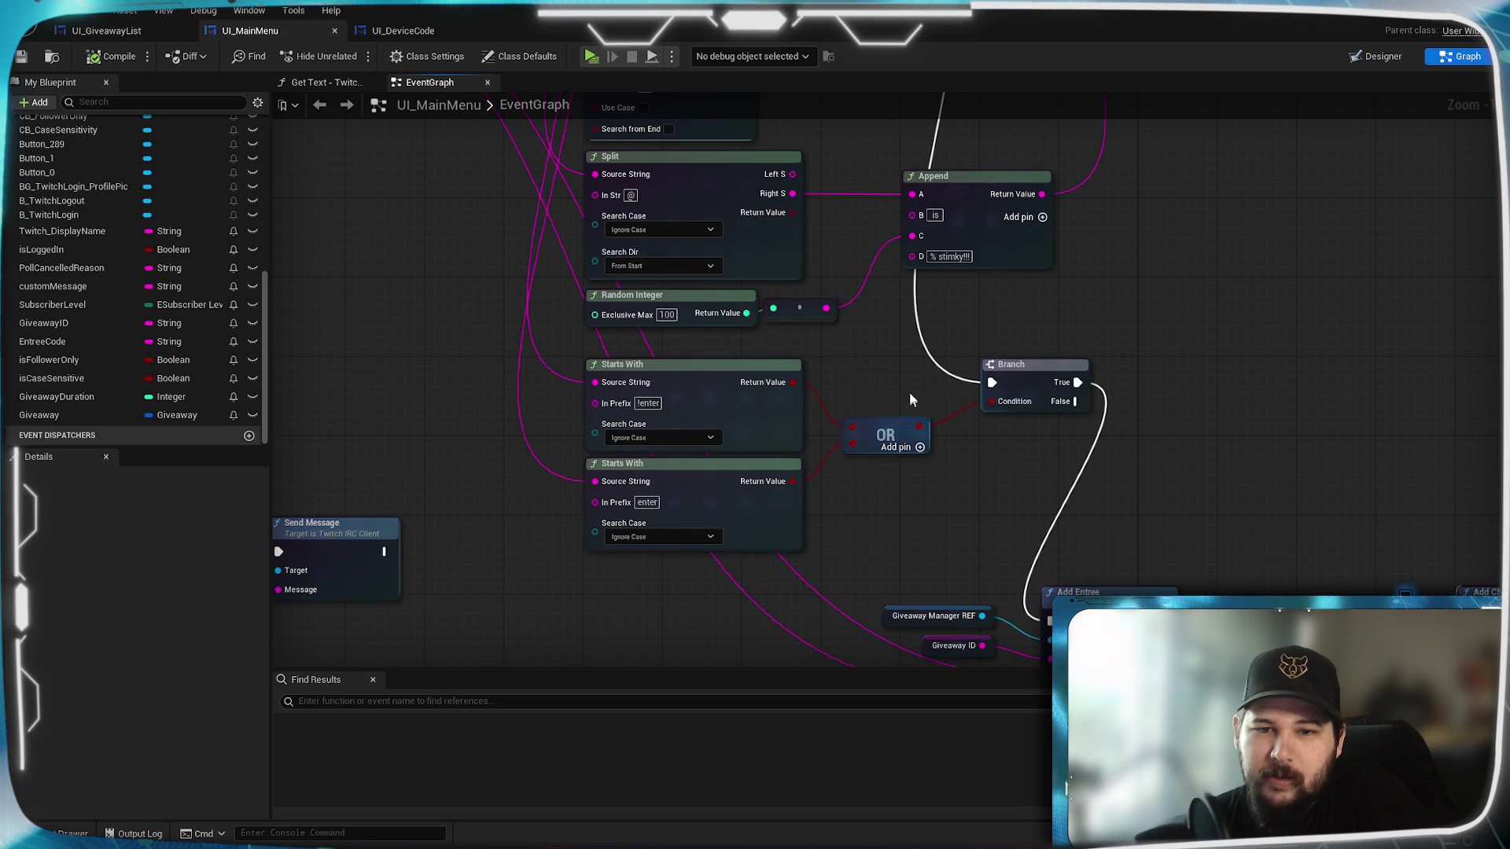
mouse_move(905, 379)
mouse_down()
mouse_move(936, 473)
mouse_move(944, 641)
mouse_move(922, 295)
mouse_up()
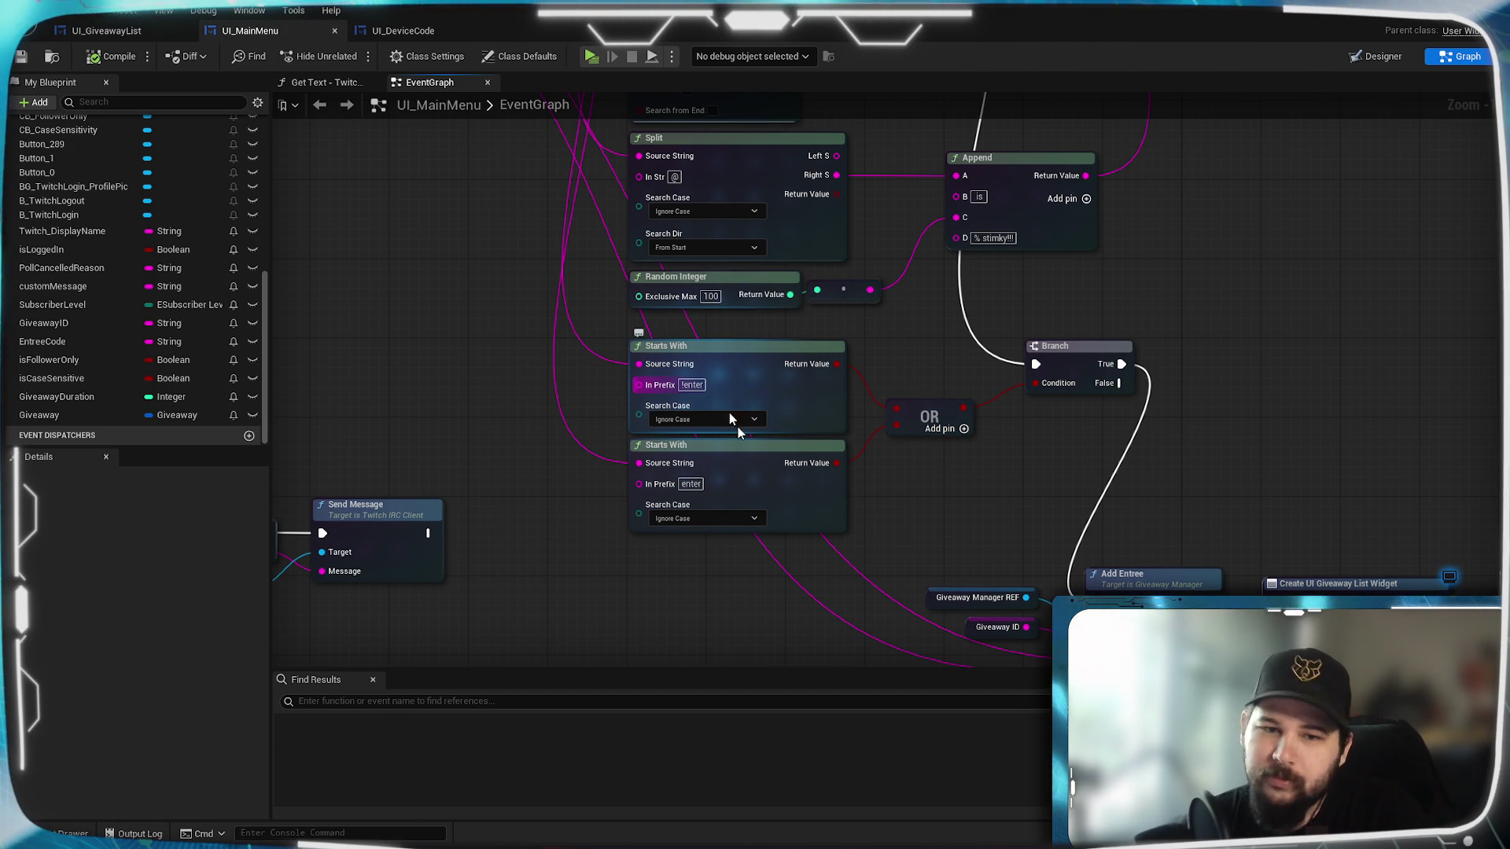
mouse_move(587, 347)
mouse_down()
mouse_move(566, 438)
mouse_move(572, 383)
mouse_move(629, 551)
mouse_move(640, 435)
mouse_move(615, 281)
mouse_move(599, 340)
mouse_up()
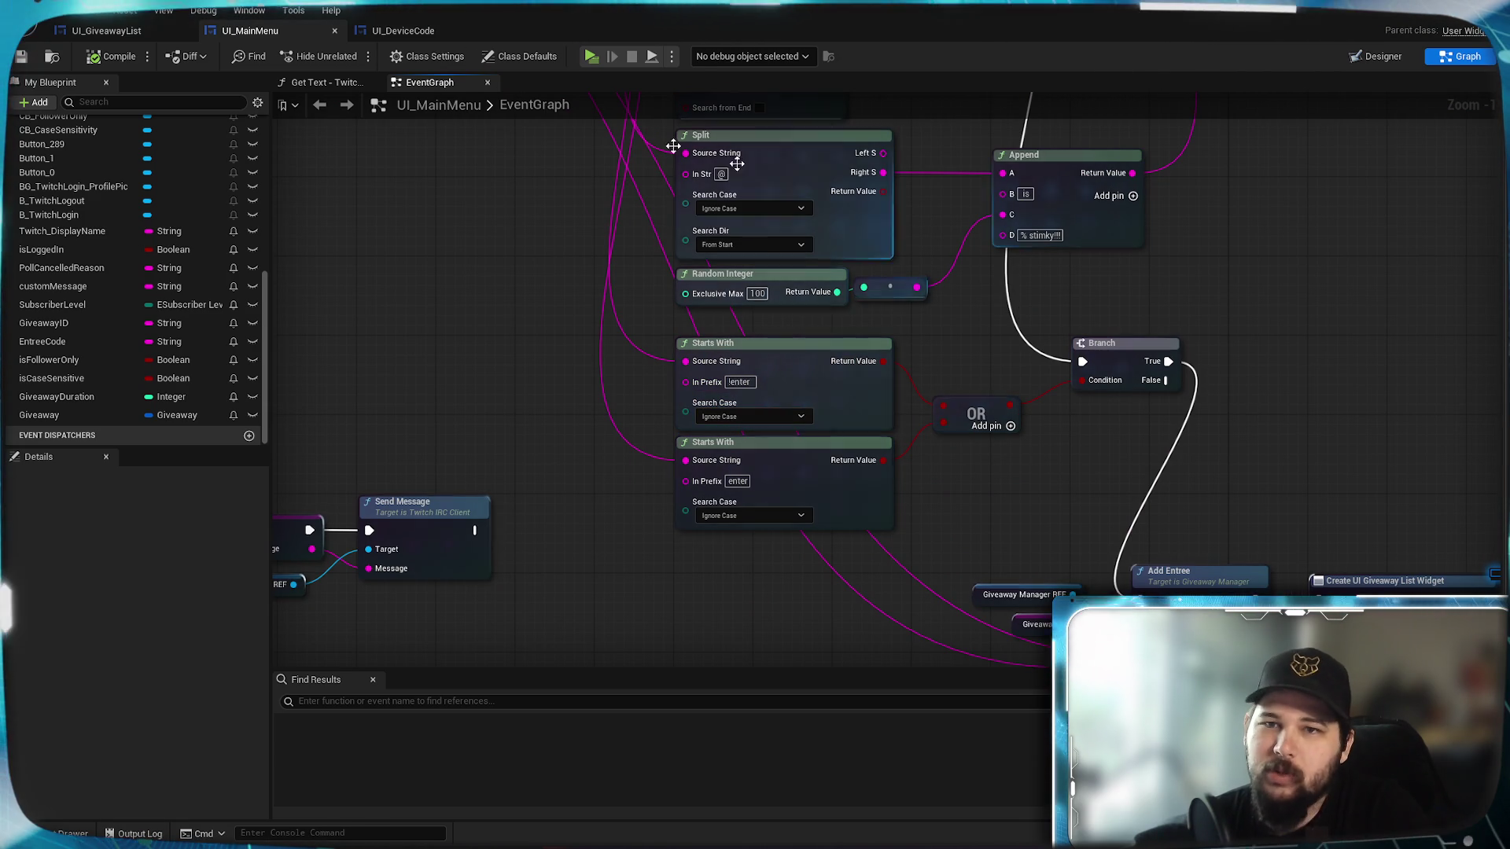
Run the play preview, enter 'boop' as the Entree Code, then minimize the preview.
click(590, 56)
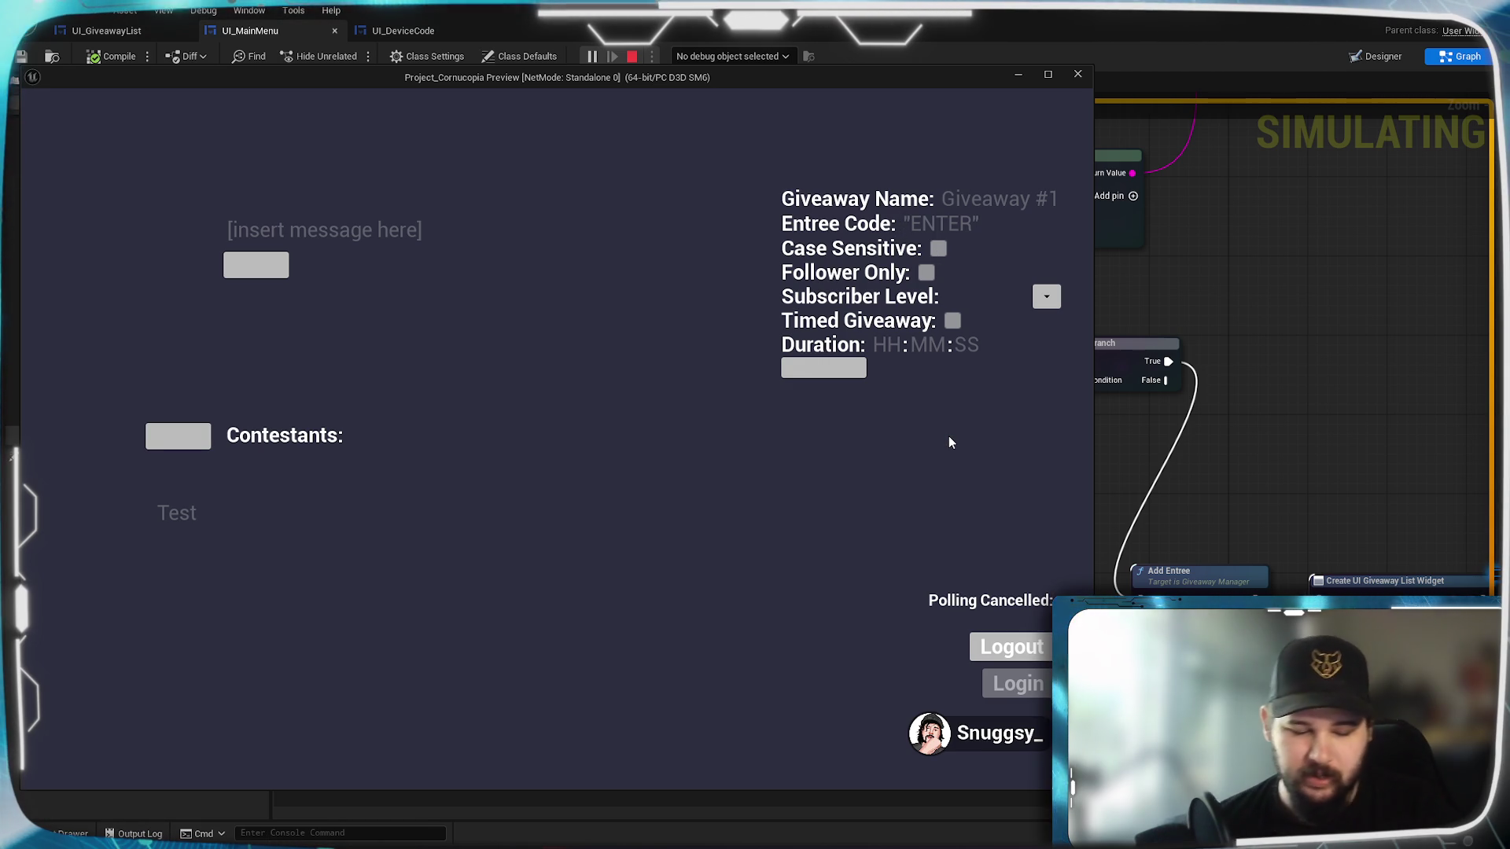
text(b)
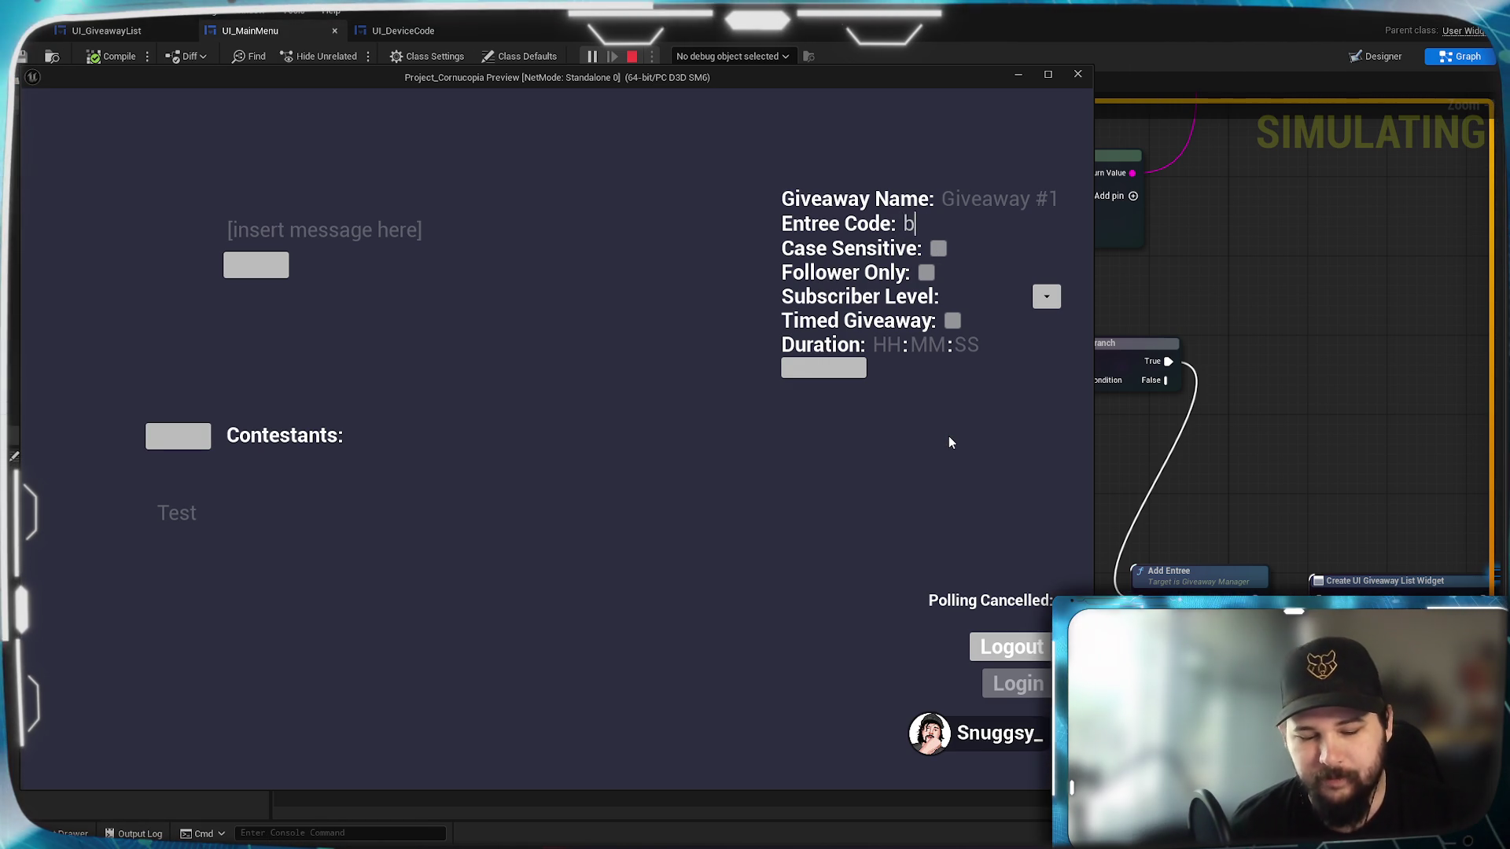
text(oop)
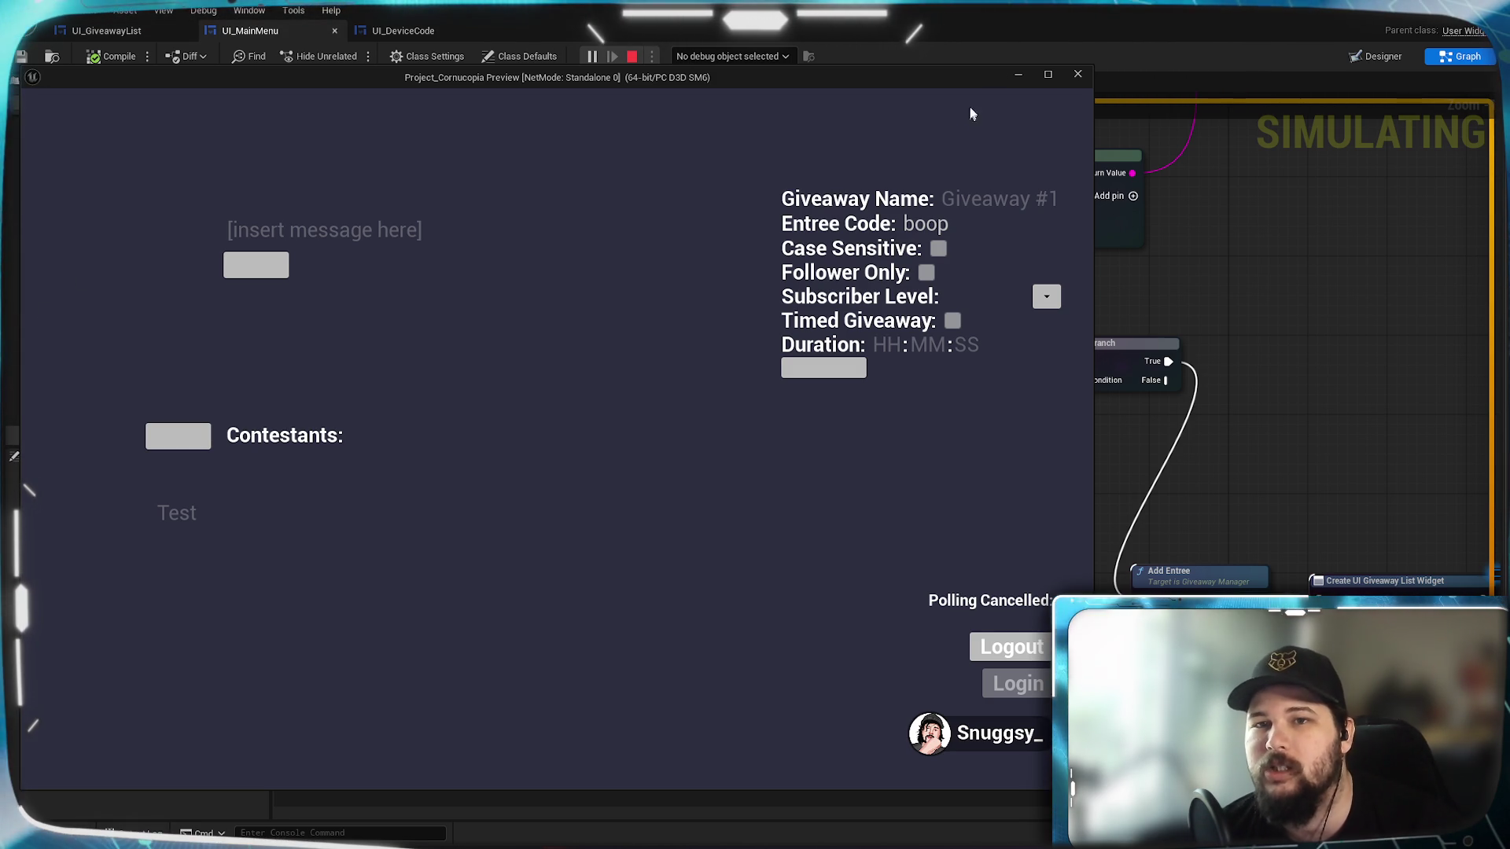
click(1019, 73)
scroll(1086, 301, down, 1)
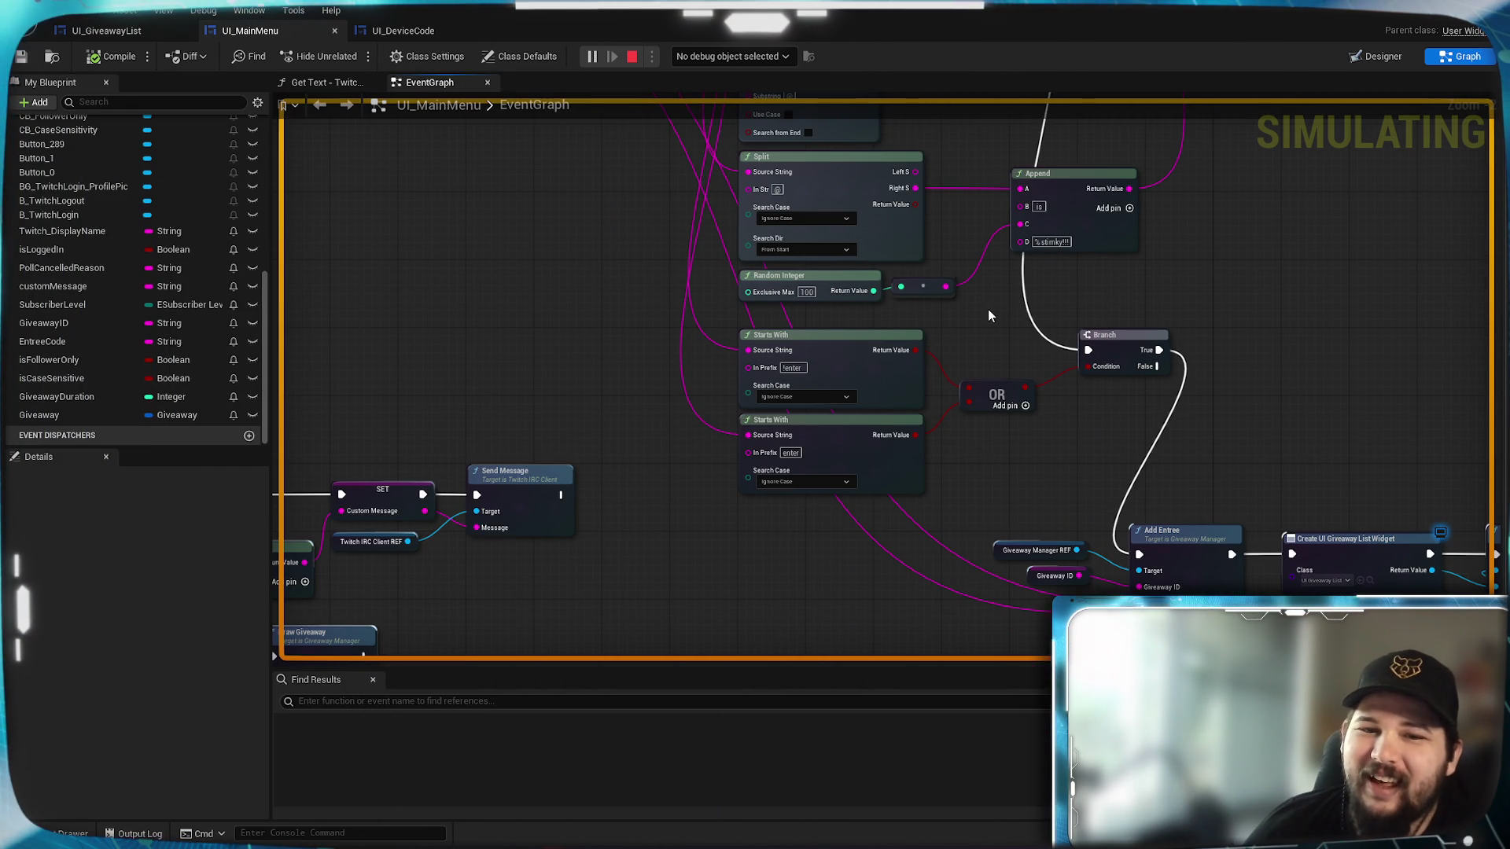
Pan to the Starts With, OR and Branch nodes and drag the EntreeCode variable into the graph.
mouse_move(990, 316)
mouse_down()
mouse_move(937, 448)
mouse_move(985, 549)
mouse_move(969, 356)
mouse_move(985, 425)
mouse_move(969, 464)
mouse_move(962, 453)
mouse_move(1022, 493)
mouse_move(1158, 521)
mouse_up()
mouse_move(856, 532)
mouse_down()
mouse_move(966, 582)
mouse_move(851, 456)
mouse_move(752, 431)
mouse_move(630, 475)
mouse_move(637, 456)
mouse_move(723, 494)
mouse_move(762, 428)
mouse_up()
scroll(762, 428, down, 2)
mouse_move(739, 506)
mouse_down()
mouse_move(846, 550)
mouse_move(1116, 566)
mouse_move(1122, 328)
mouse_up()
scroll(990, 358, up, 4)
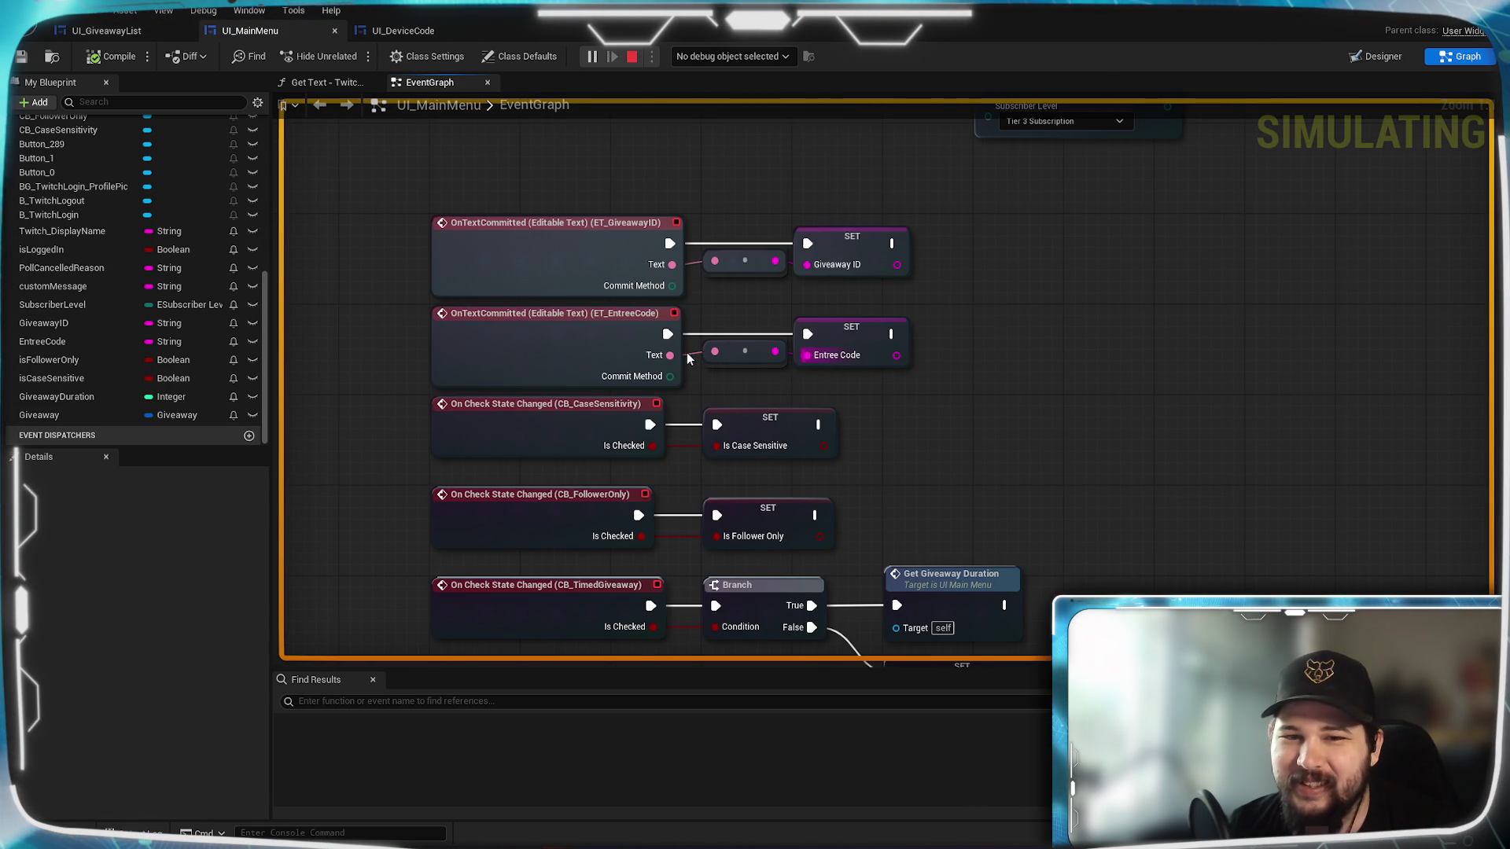
scroll(865, 356, down, 4)
drag(865, 355, 878, 391)
scroll(879, 392, up, 6)
drag(951, 464, 951, 252)
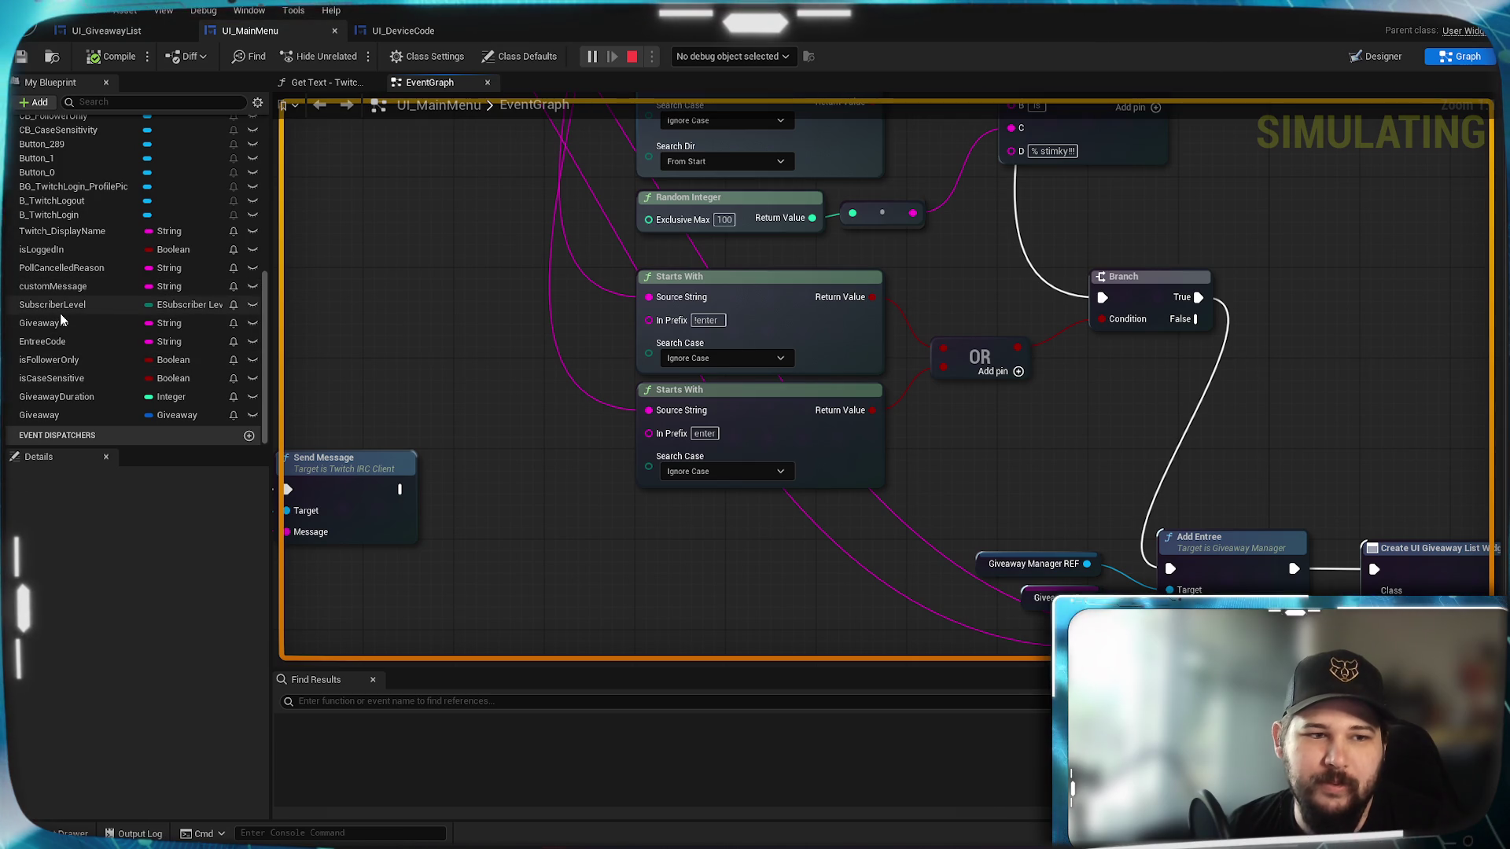
drag(44, 346, 495, 431)
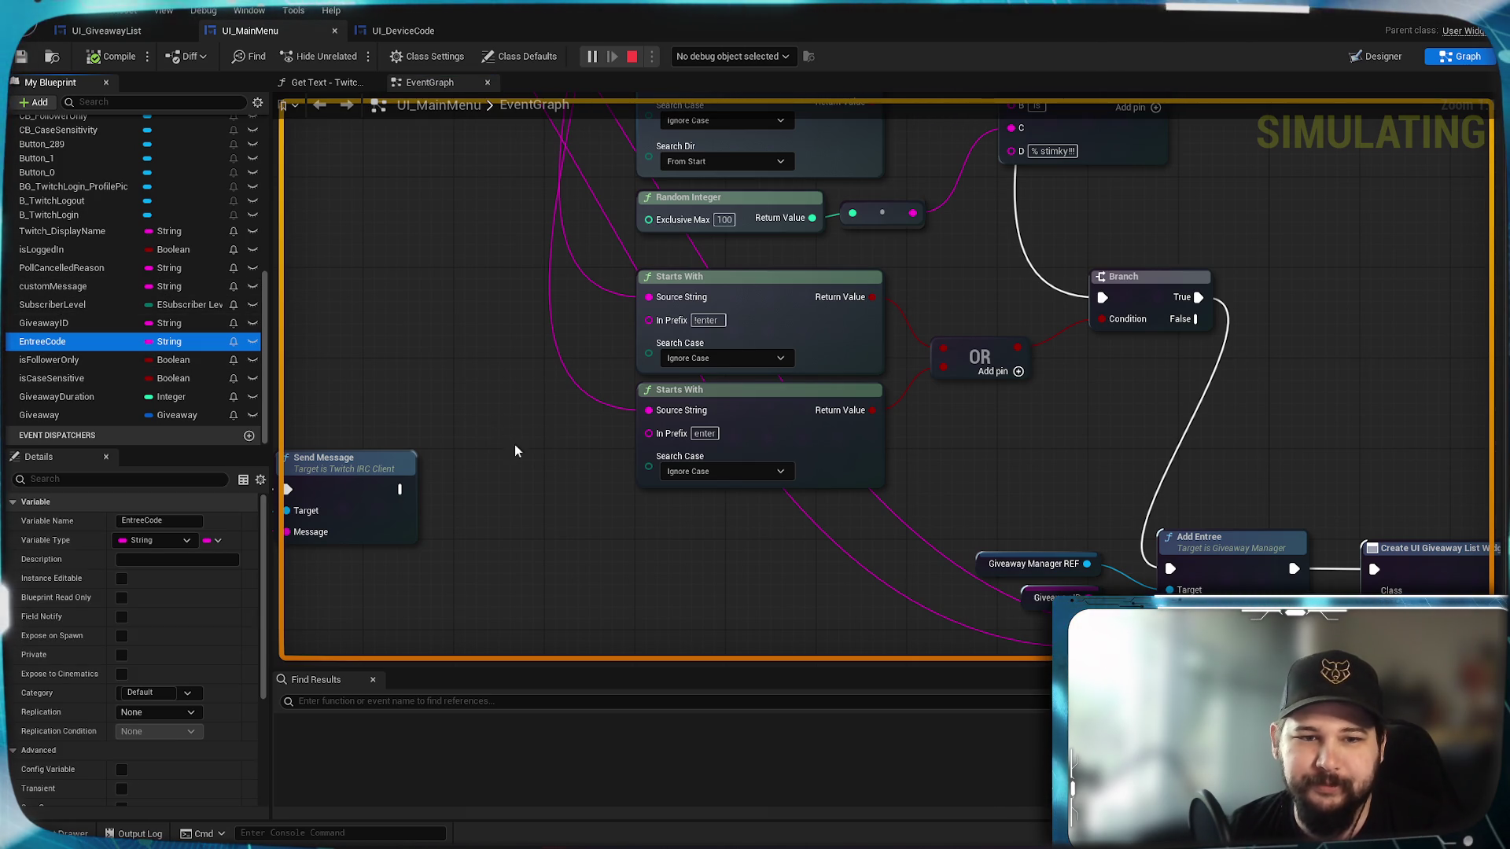
Add an EntreeCode getter and a duplicated Starts With node using EntreeCode as its In Prefix.
click(556, 456)
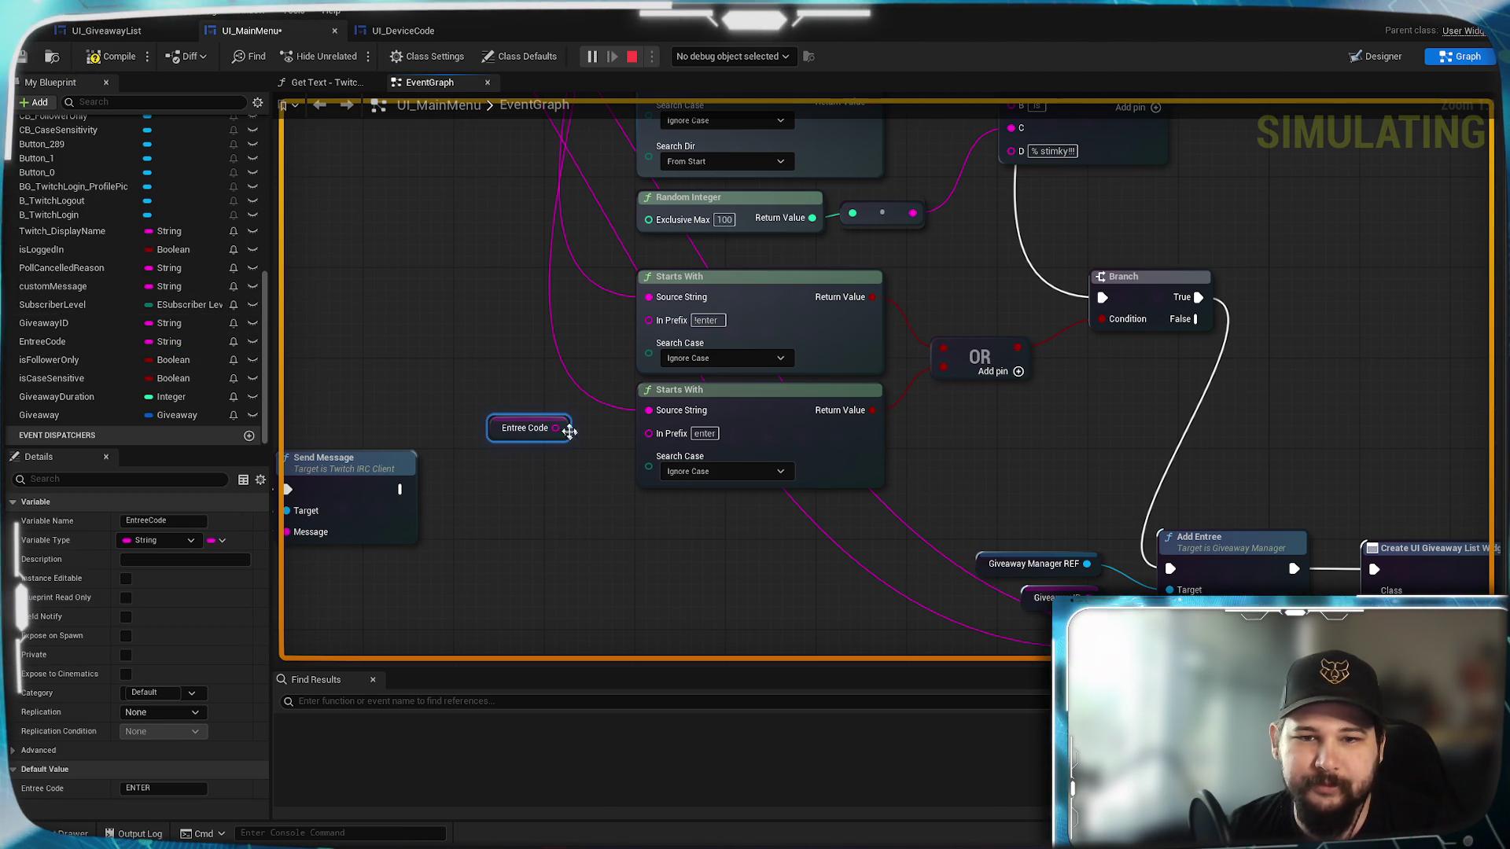
click(744, 428)
key(ctrl+c)
key(ctrl+v)
mouse_move(799, 549)
mouse_down()
mouse_move(774, 543)
mouse_move(751, 501)
mouse_up()
drag(555, 428, 649, 524)
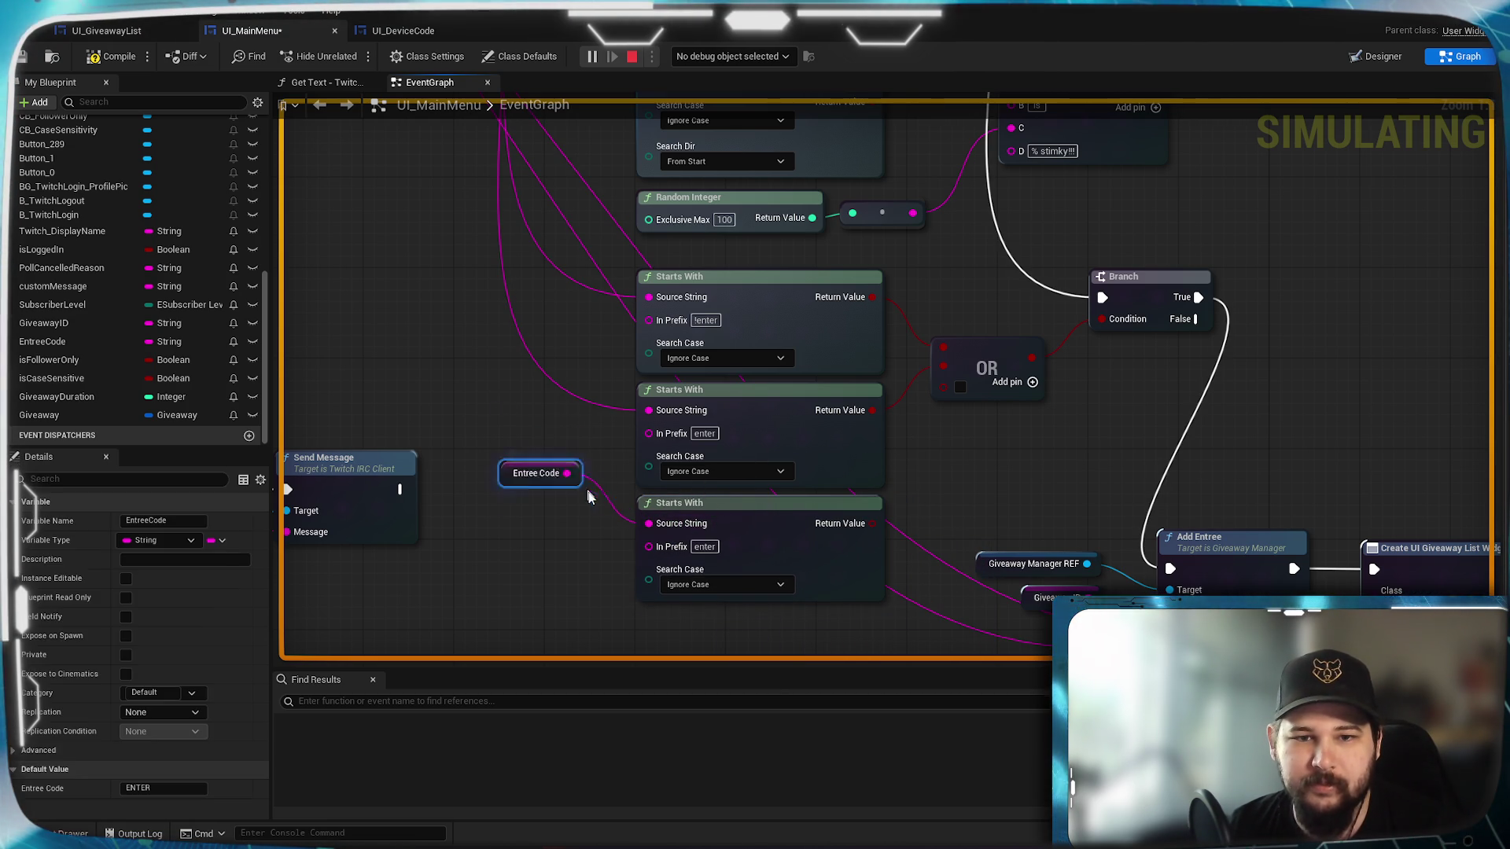
drag(526, 427, 548, 529)
drag(649, 546, 578, 529)
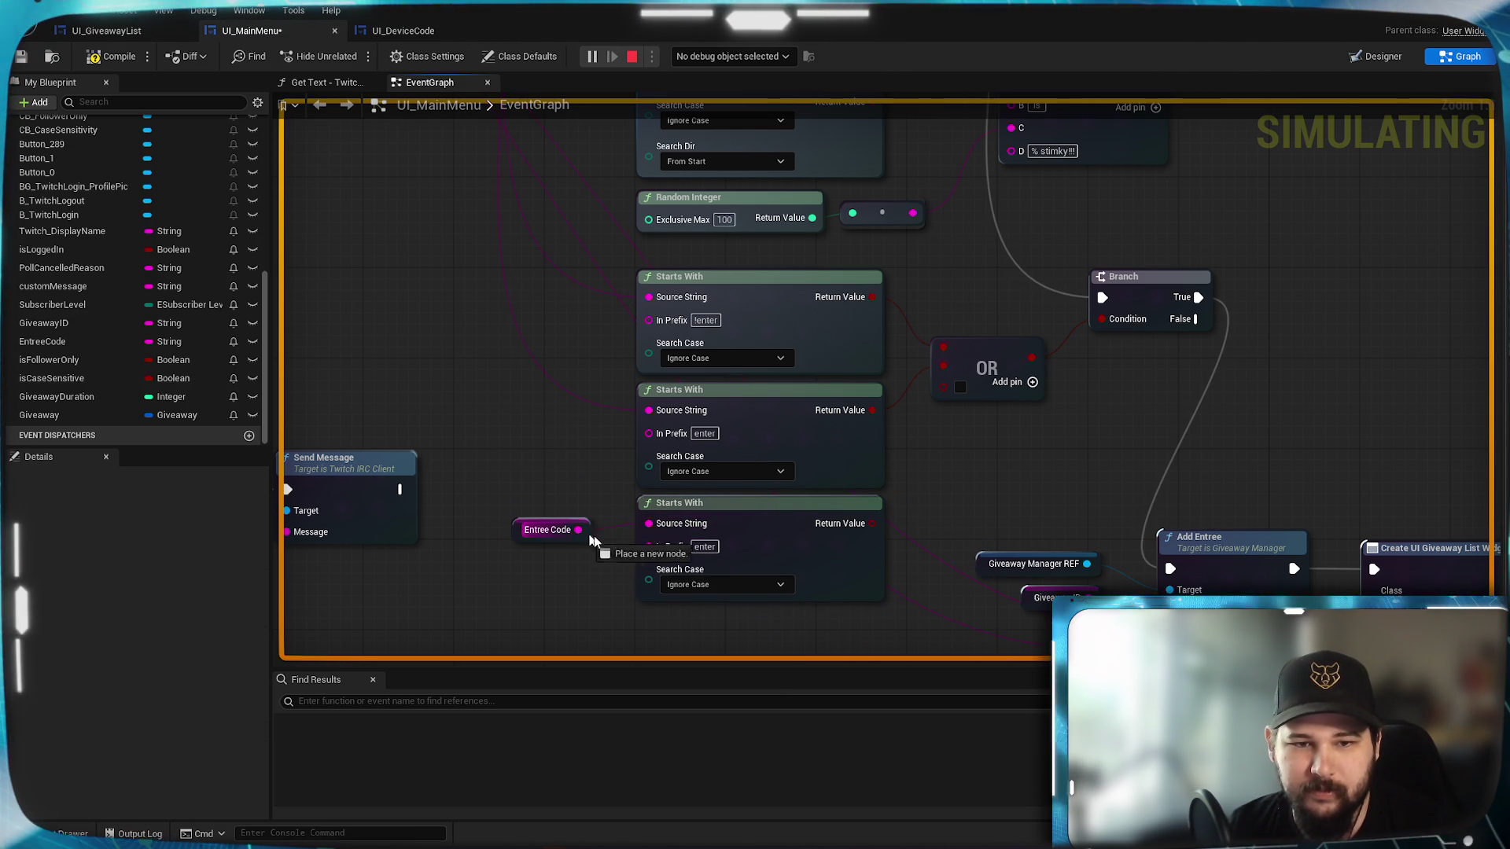
Feed the message text into the third Starts With, wire its result onward, and restart the preview.
mouse_move(584, 478)
mouse_down()
mouse_move(600, 559)
mouse_move(559, 515)
mouse_up()
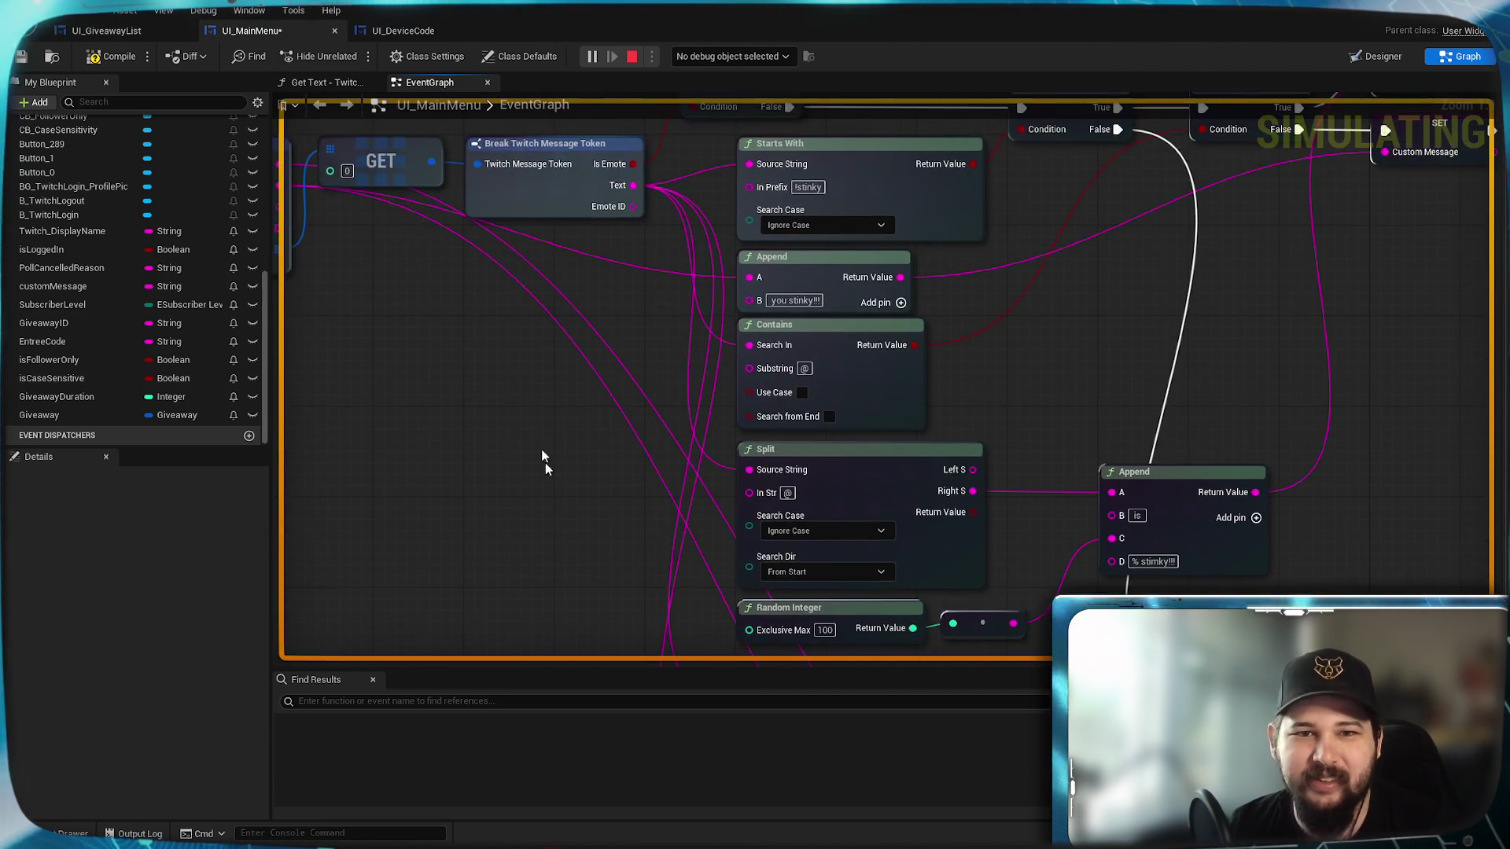
mouse_move(640, 190)
mouse_down()
mouse_move(706, 597)
mouse_move(763, 686)
mouse_move(748, 476)
mouse_up()
drag(600, 365, 488, 377)
drag(857, 528, 925, 397)
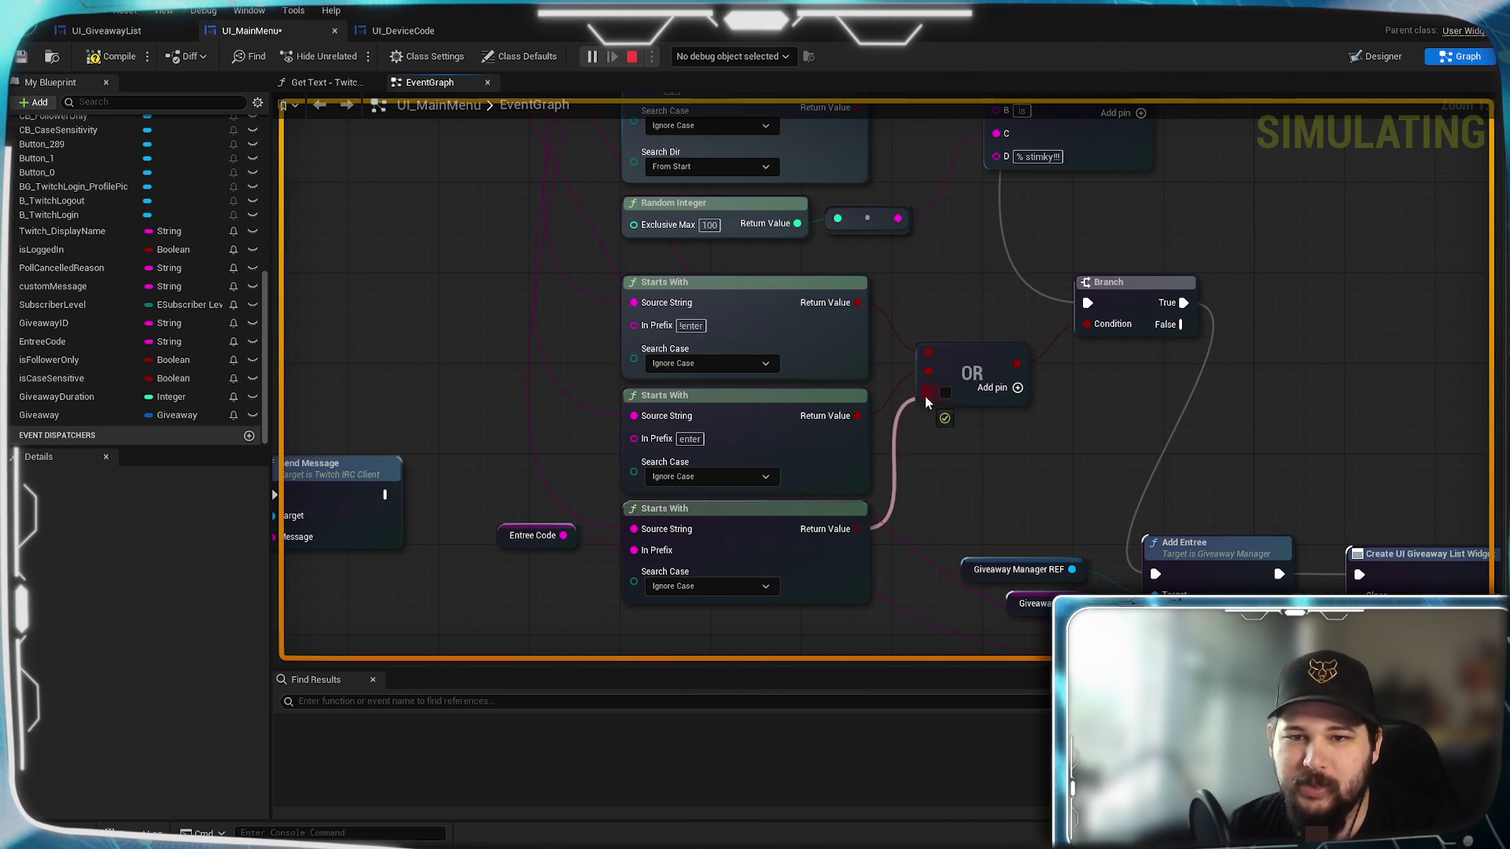
click(631, 57)
click(591, 56)
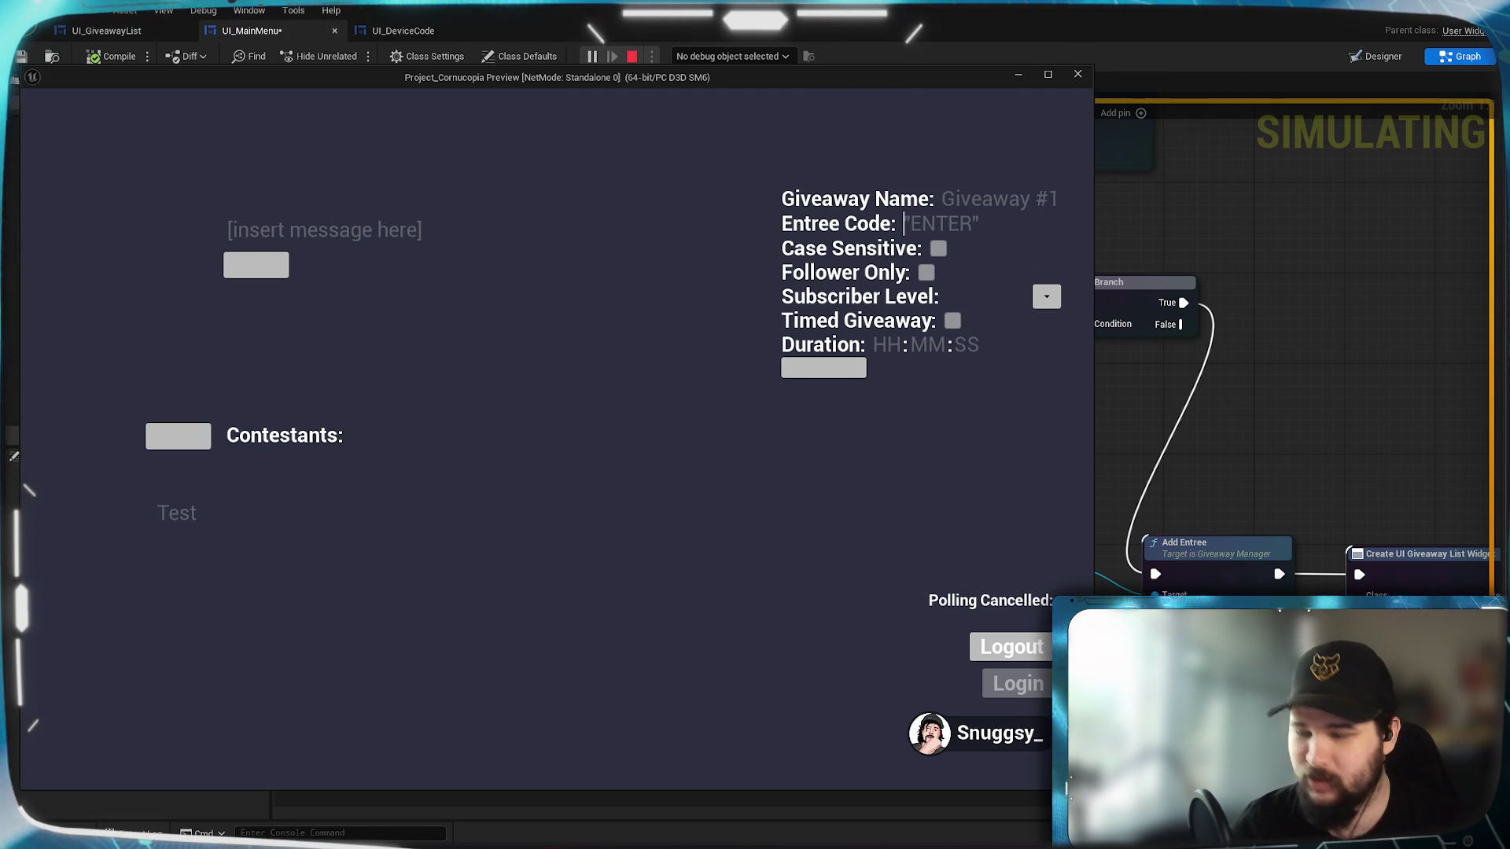
Enter 'boop' as the preview's Entree Code, then bring the UI_MainMenu event graph back to the front.
text(boop)
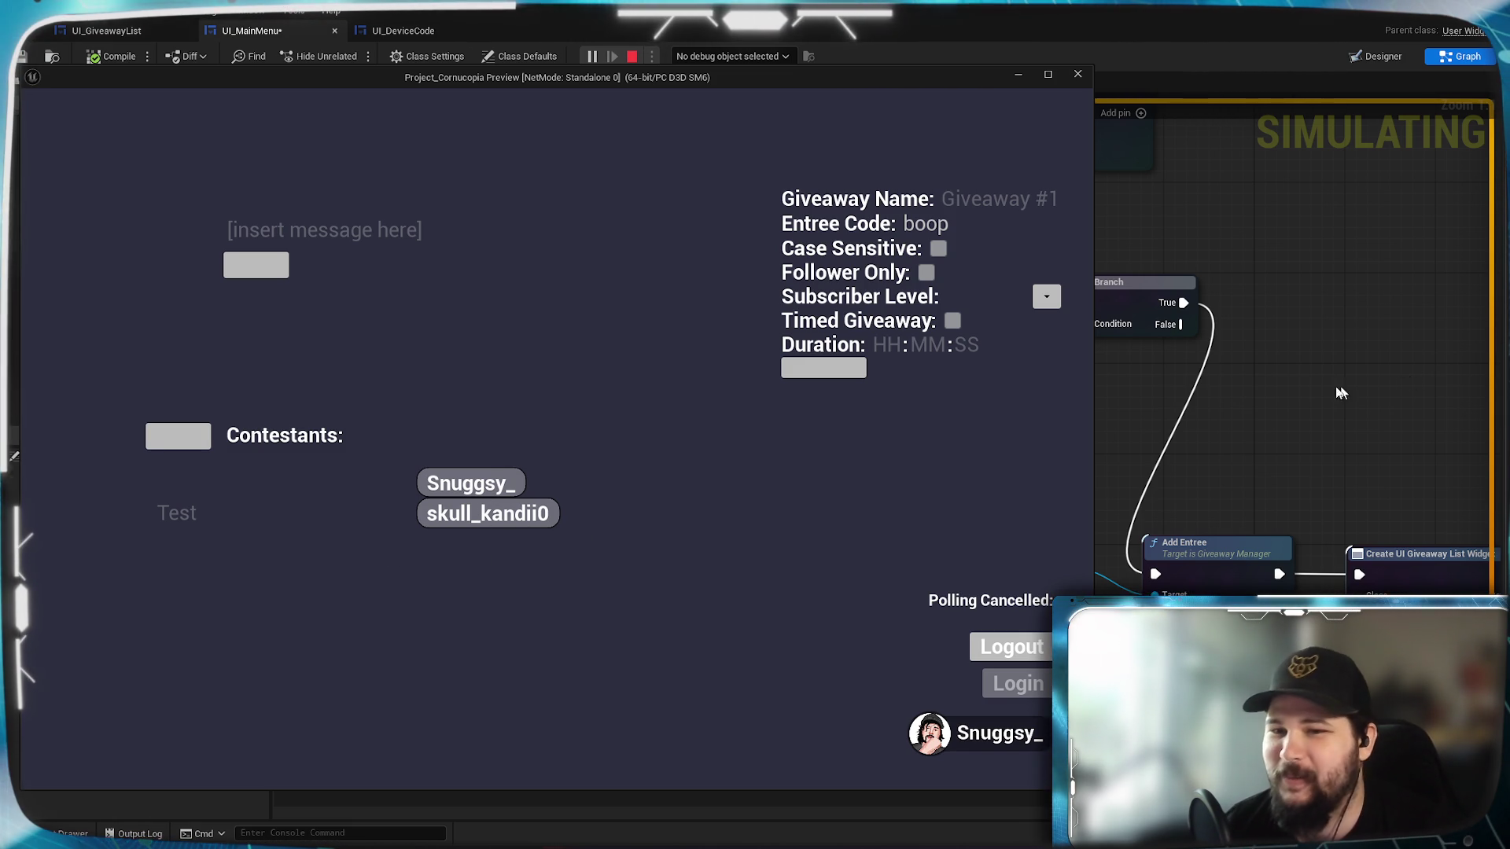
click(1256, 31)
drag(1057, 463, 1168, 404)
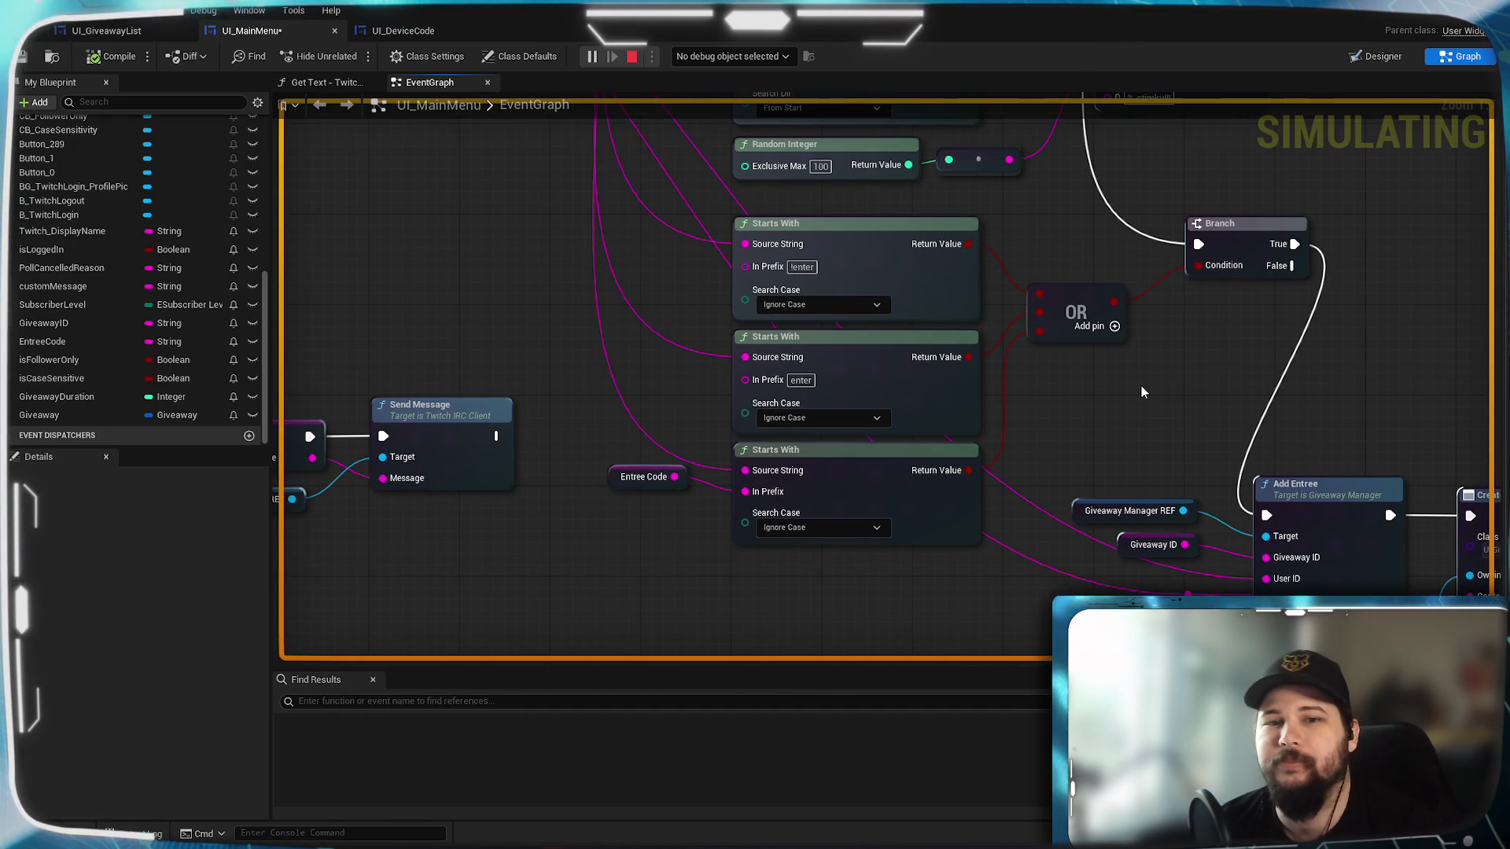
mouse_move(1140, 392)
mouse_down()
mouse_move(1016, 606)
mouse_move(1030, 641)
mouse_up()
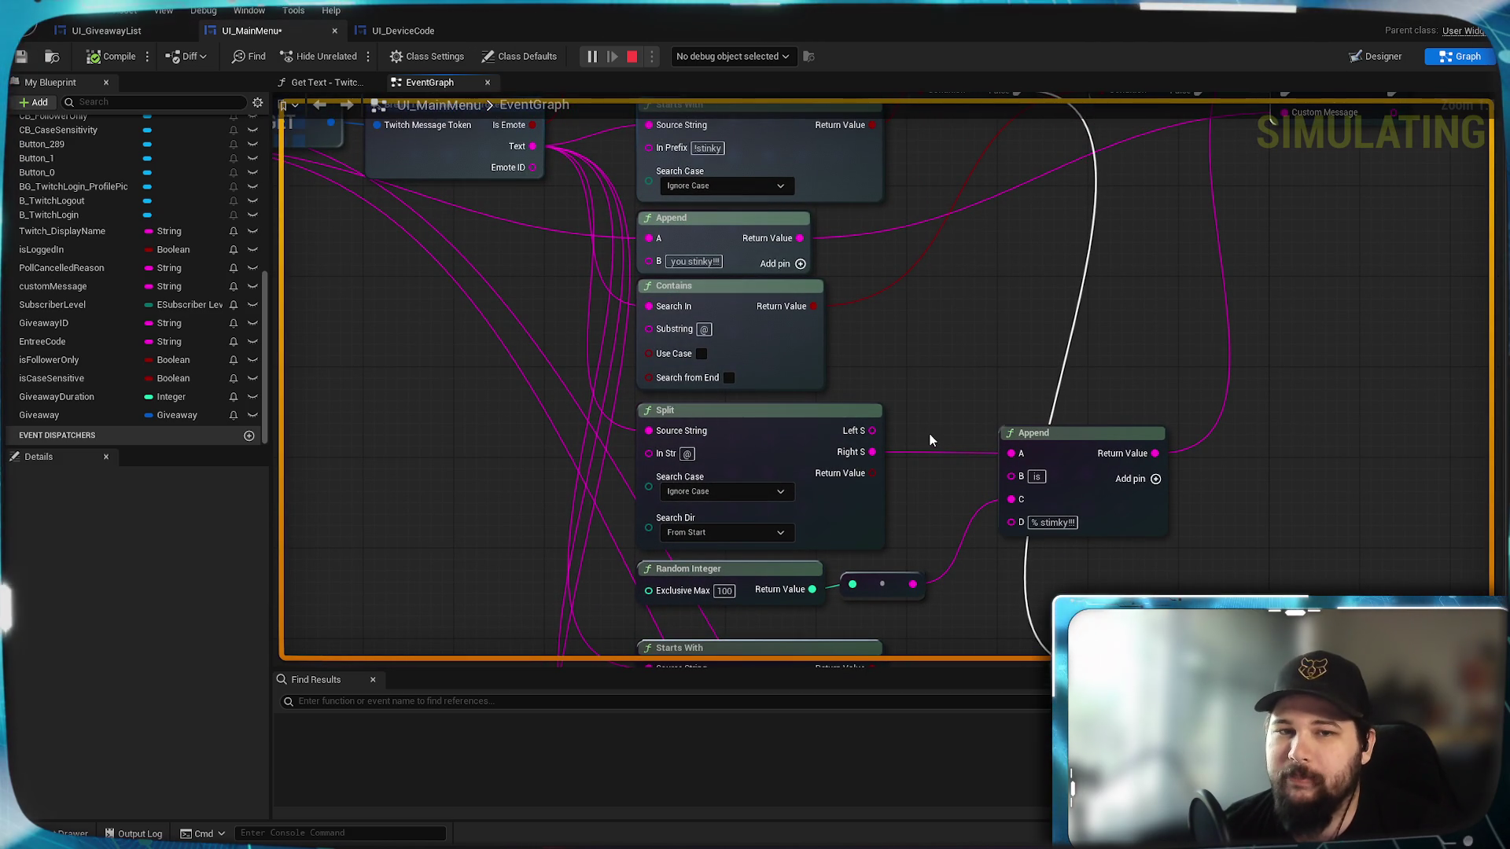
mouse_move(1001, 338)
mouse_down()
mouse_move(910, 624)
mouse_move(1153, 514)
mouse_up()
scroll(724, 539, down, 6)
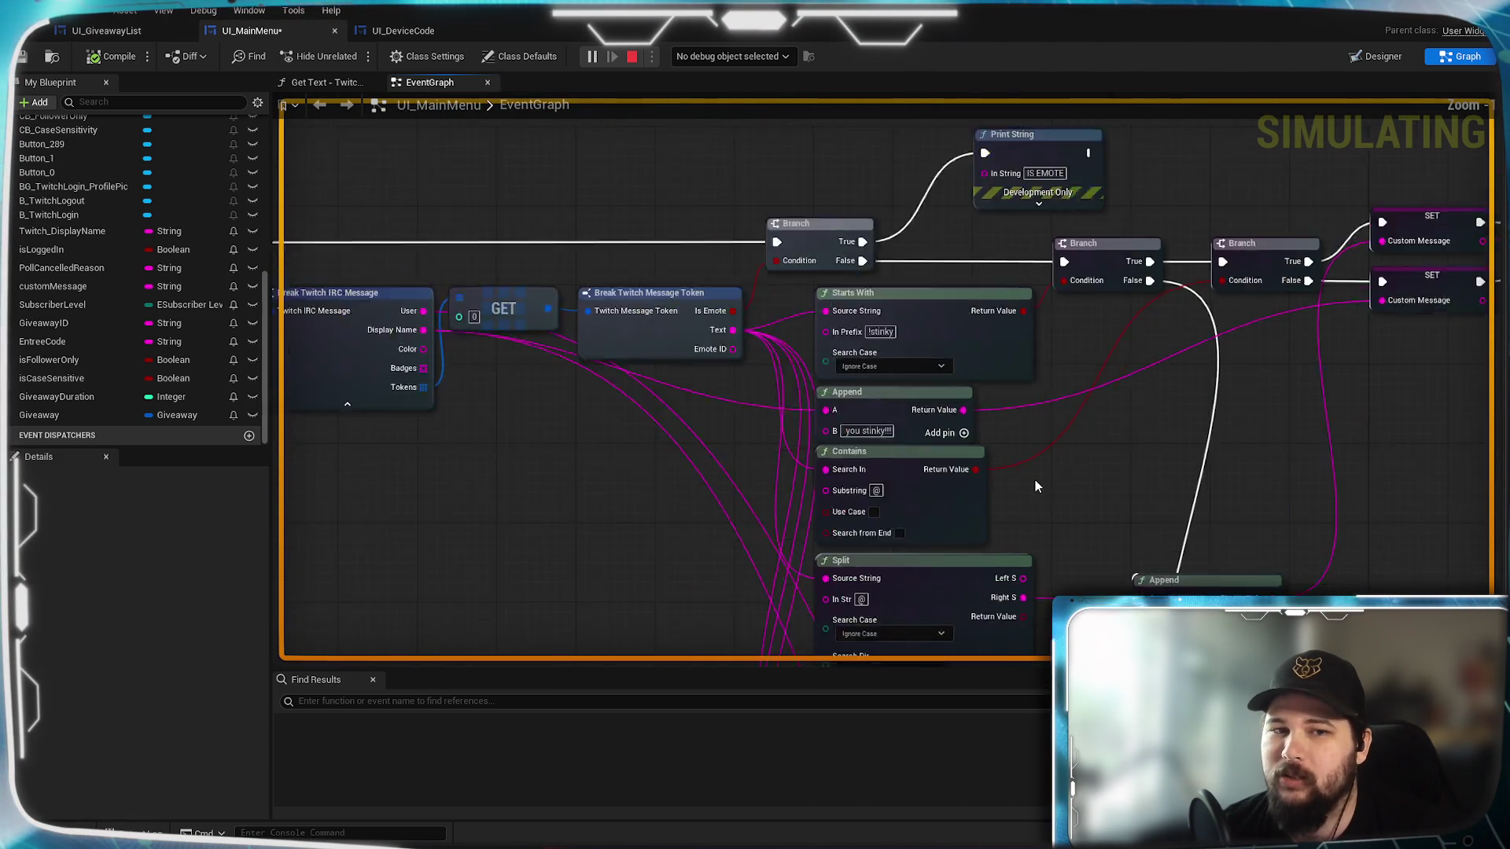
scroll(1211, 496, up, 3)
scroll(1072, 526, up, 3)
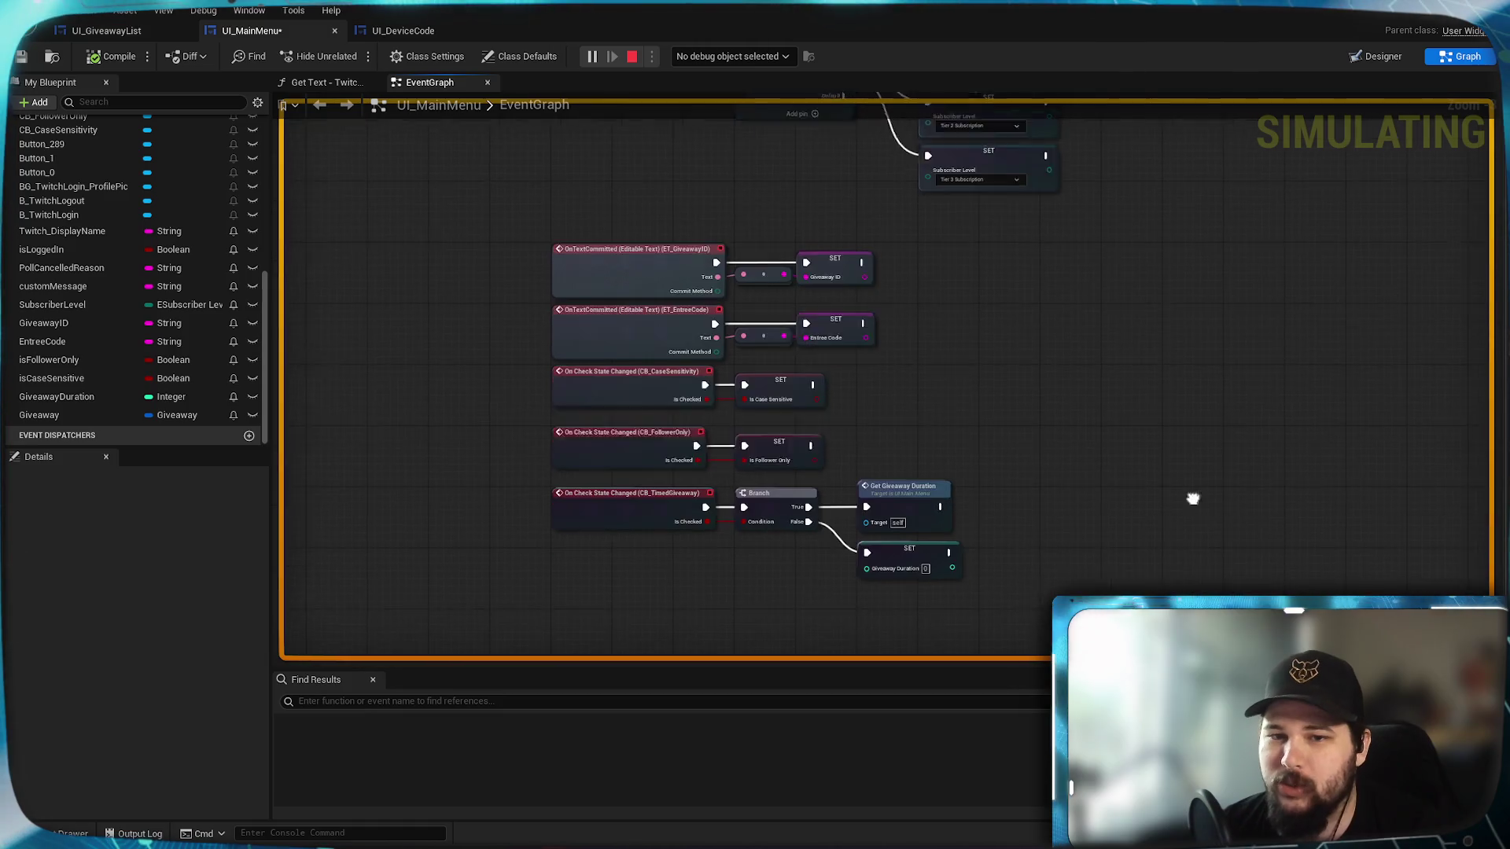
scroll(904, 509, up, 2)
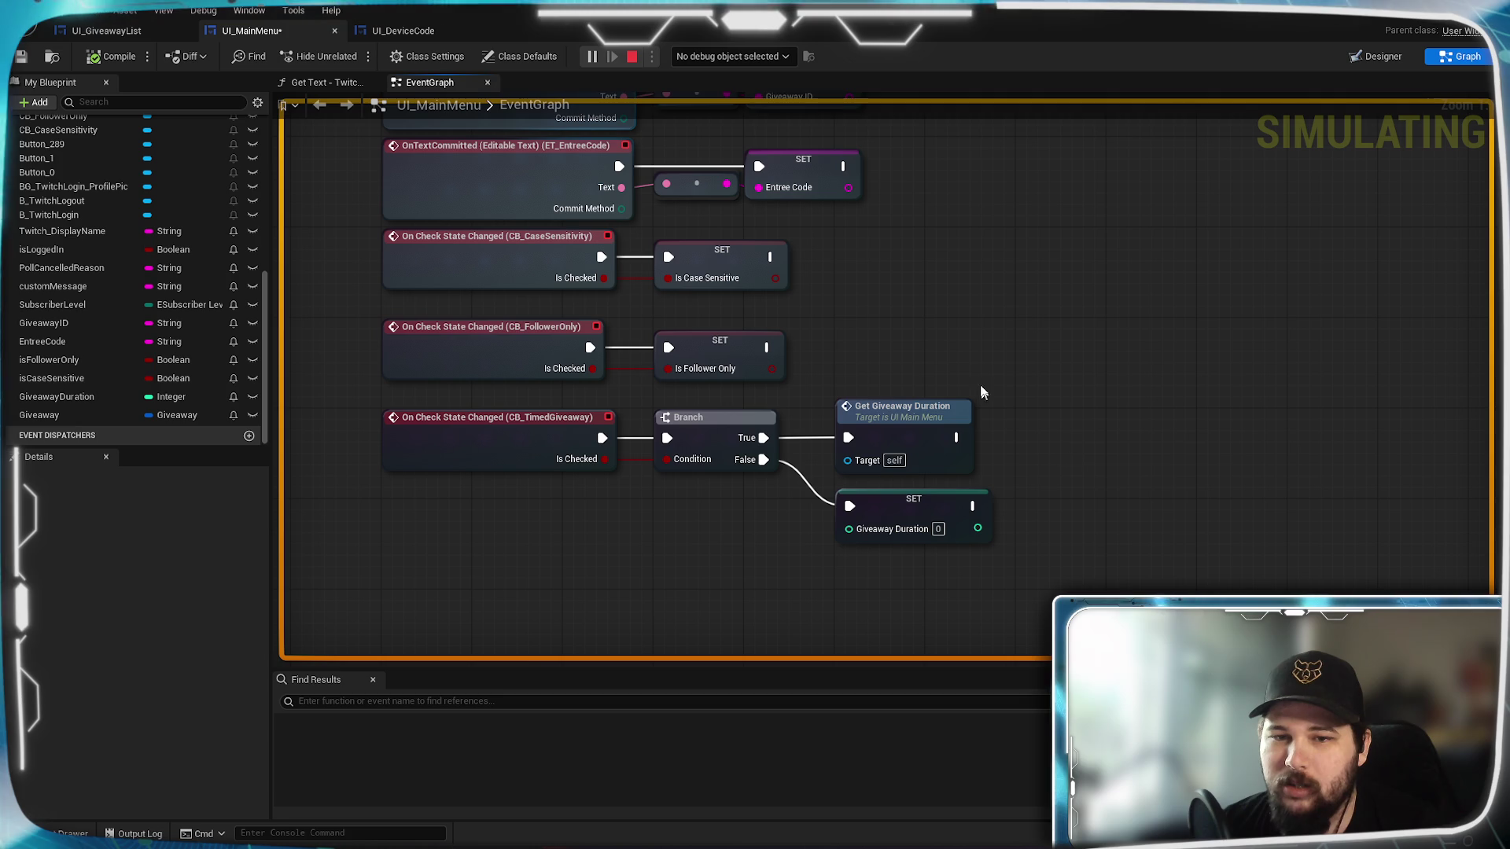
scroll(1011, 431, down, 1)
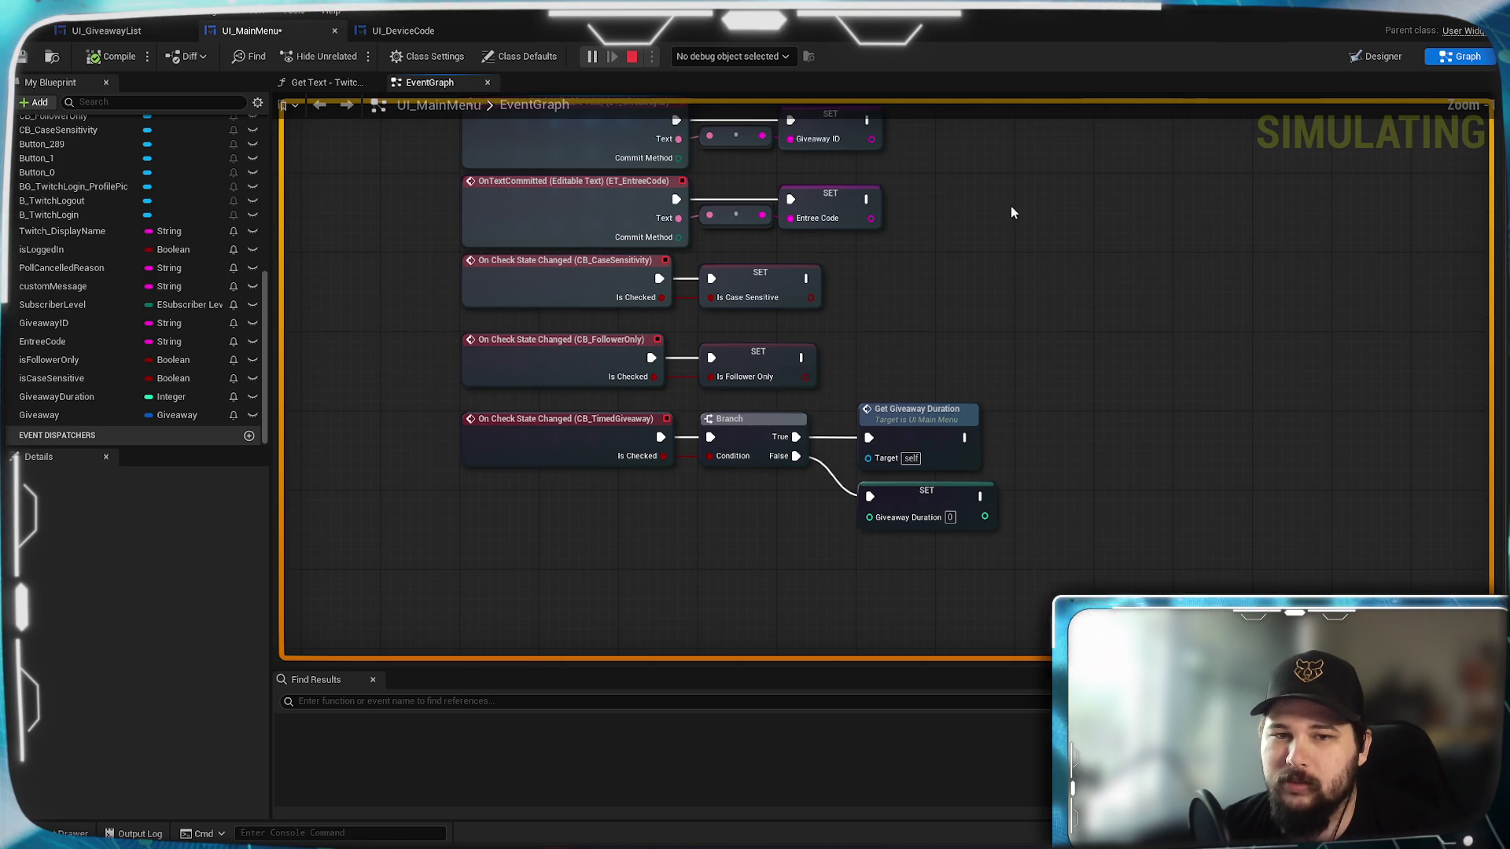
drag(1011, 206, 1045, 356)
scroll(818, 481, up, 1)
scroll(996, 298, down, 2)
drag(995, 297, 883, 566)
drag(1135, 535, 1129, 388)
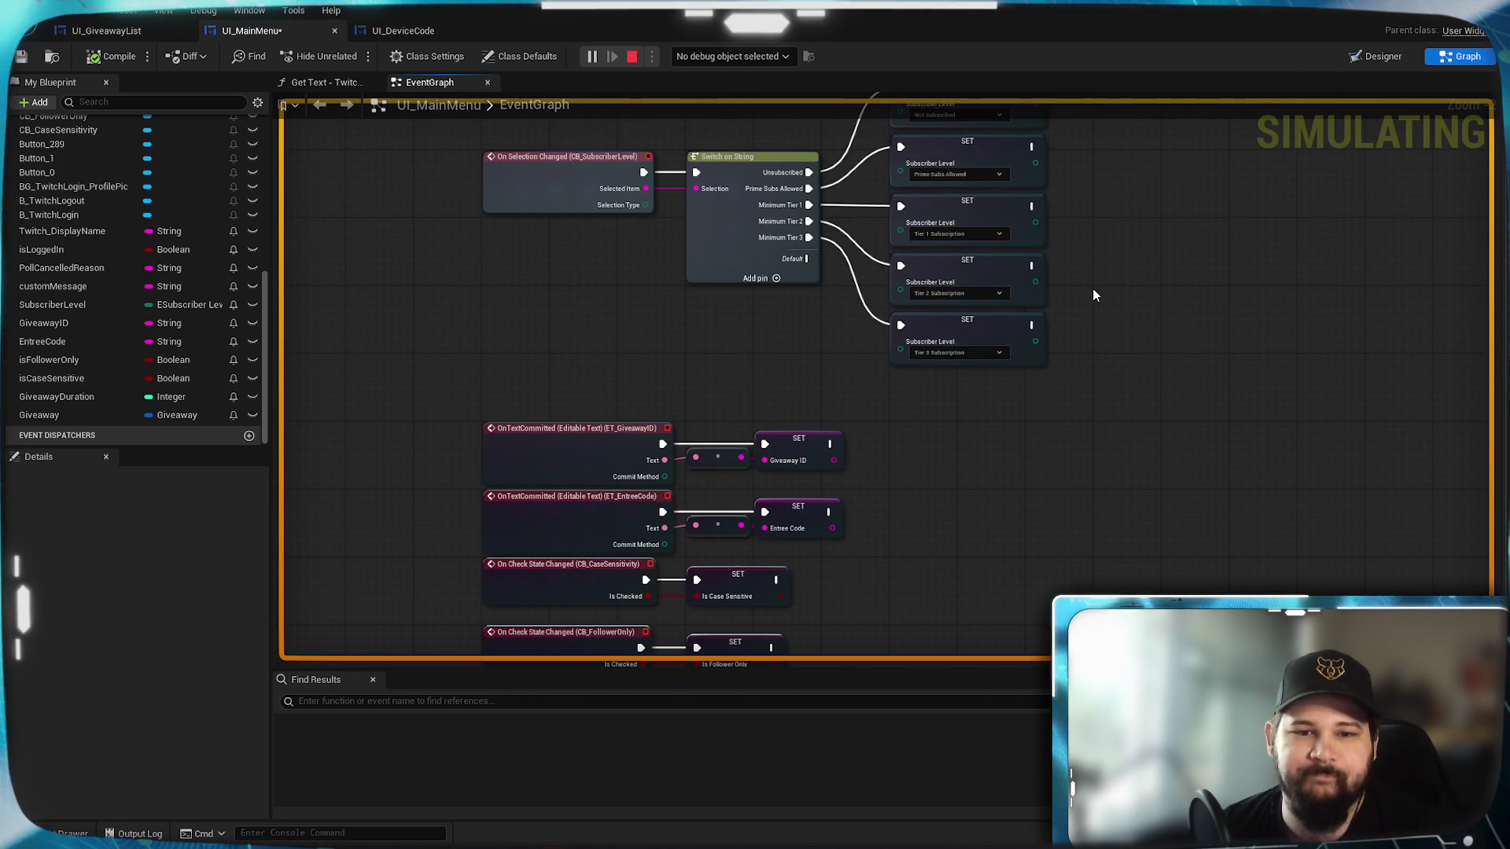
drag(1095, 294, 1097, 447)
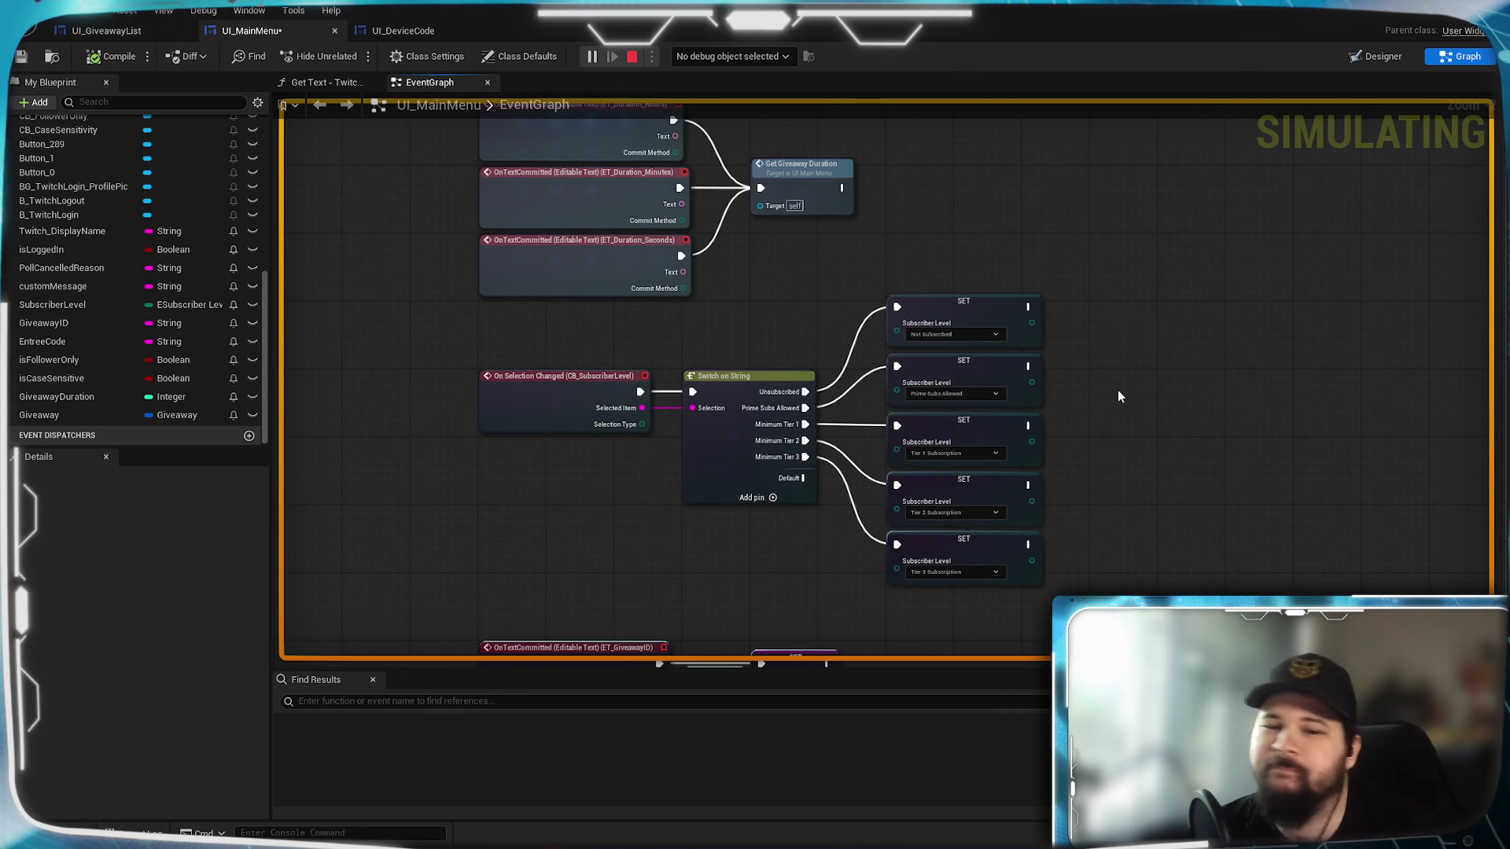
drag(1118, 390, 1099, 507)
mouse_move(1209, 438)
mouse_down()
mouse_move(1194, 389)
mouse_move(1169, 422)
mouse_move(1127, 348)
mouse_move(1085, 512)
mouse_move(1125, 442)
mouse_move(1221, 562)
mouse_move(957, 610)
mouse_move(735, 583)
mouse_move(983, 513)
mouse_move(1069, 536)
mouse_move(1069, 714)
mouse_move(1089, 753)
mouse_up()
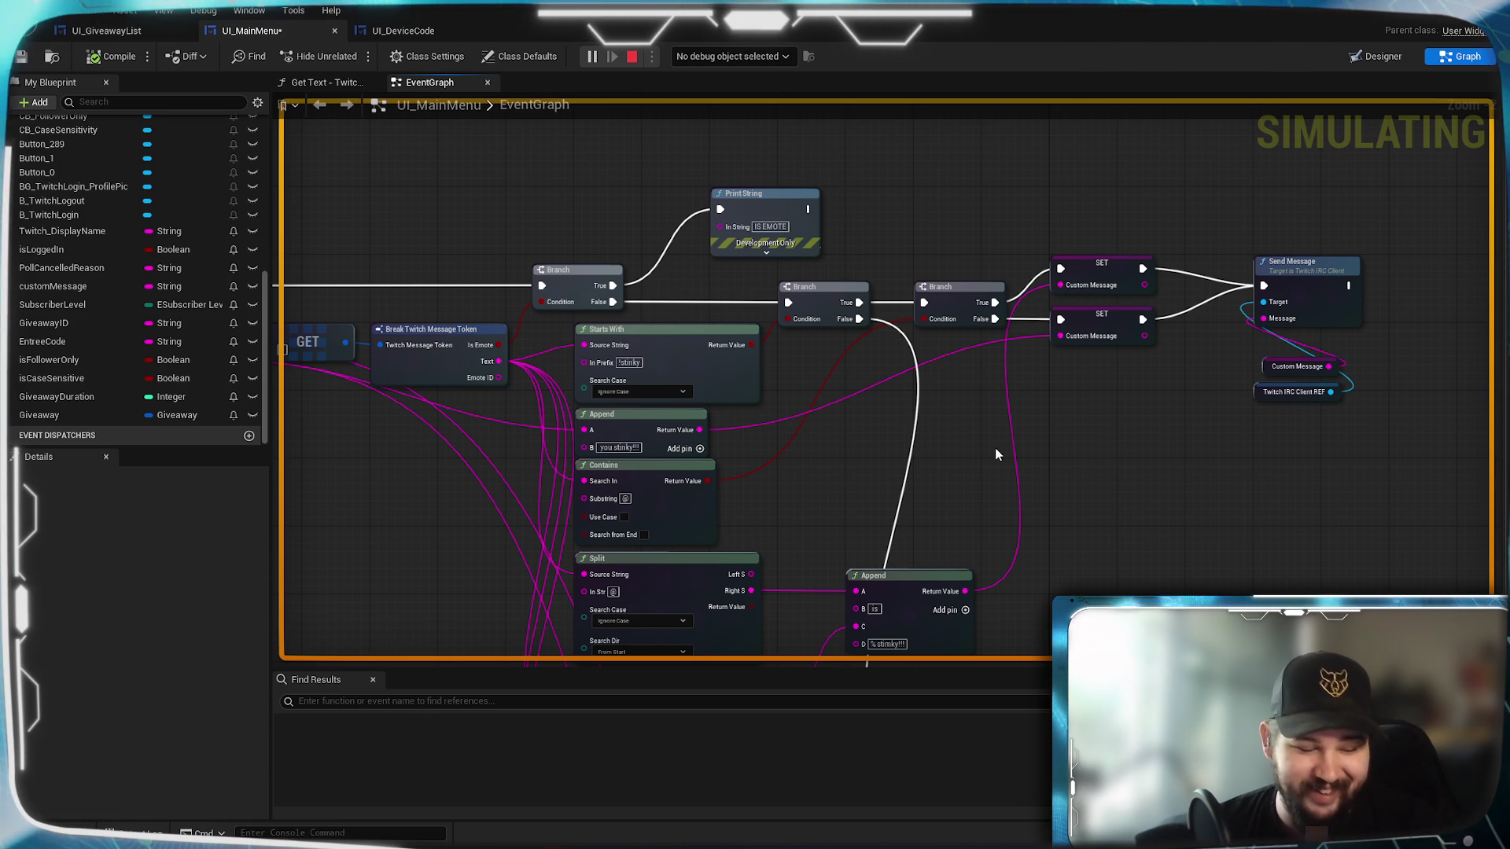
mouse_move(994, 454)
mouse_down()
mouse_move(1085, 529)
mouse_move(951, 550)
mouse_move(637, 426)
mouse_move(822, 427)
mouse_up()
drag(1217, 441, 799, 509)
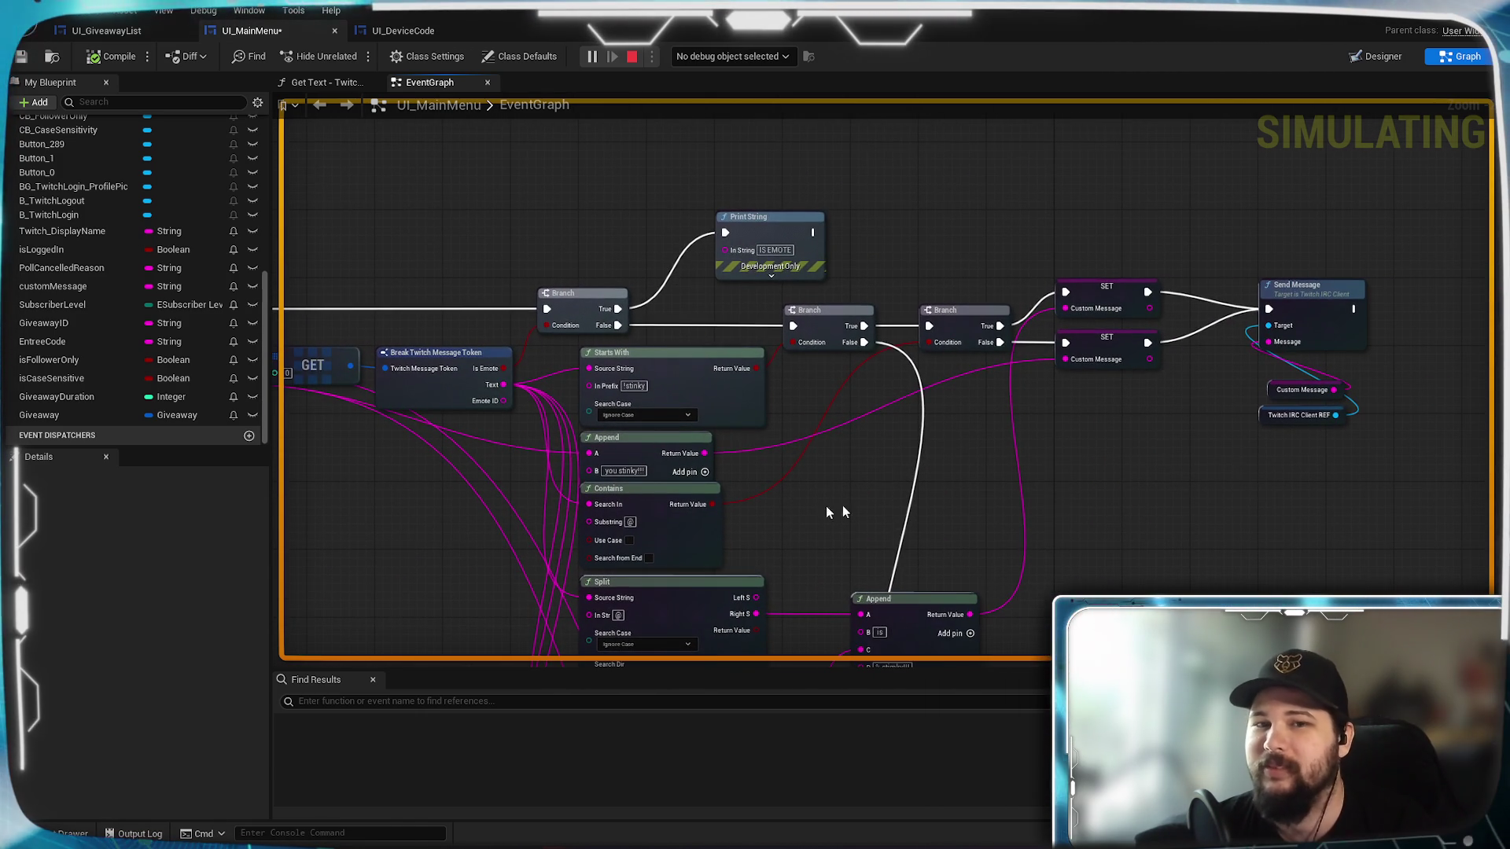
click(632, 57)
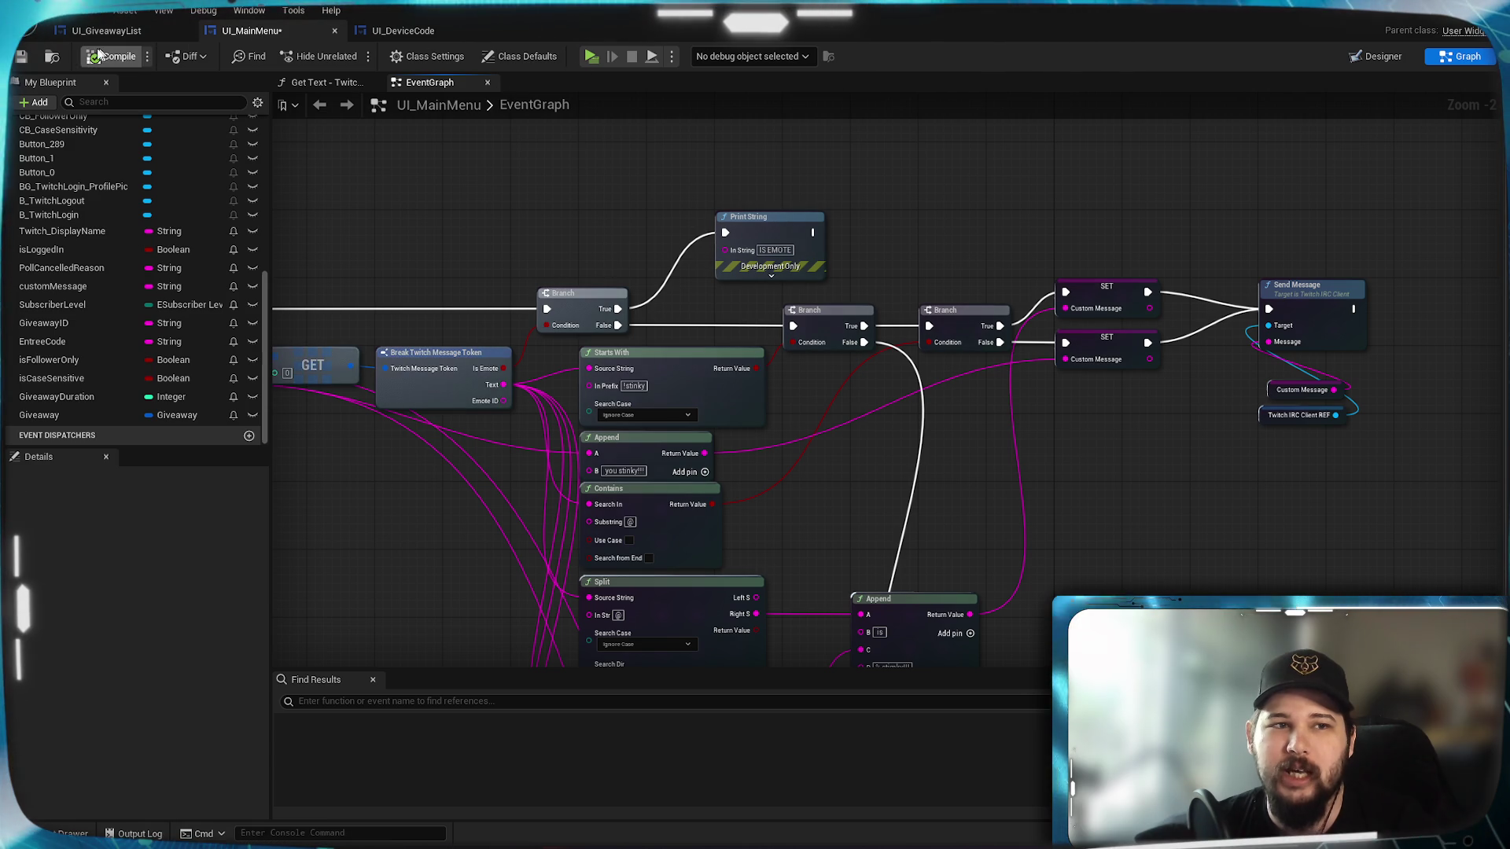
Save the UI_MainMenu Blueprint so no unsaved changes remain.
click(21, 57)
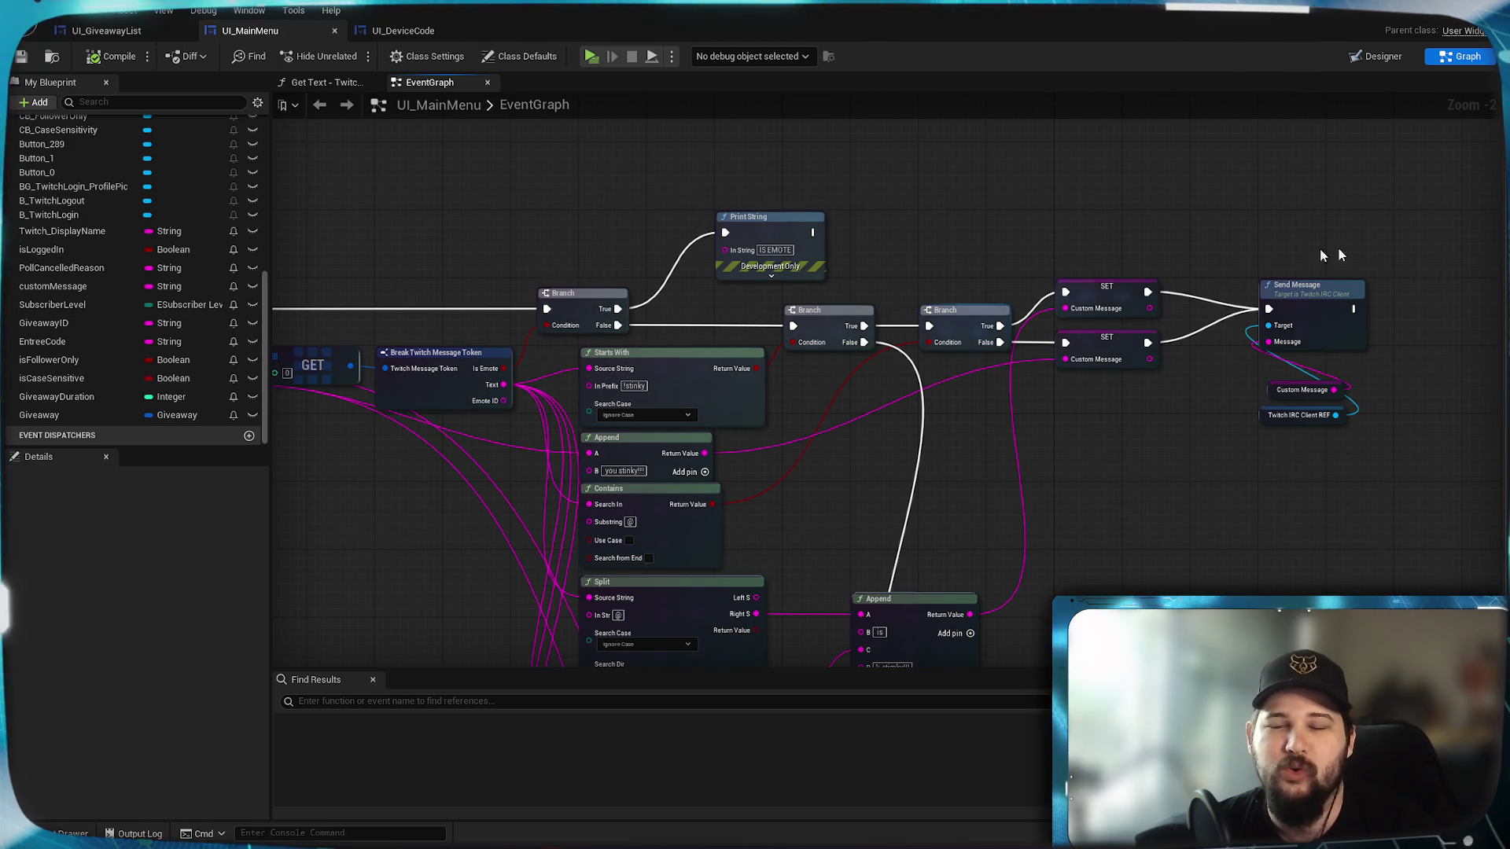